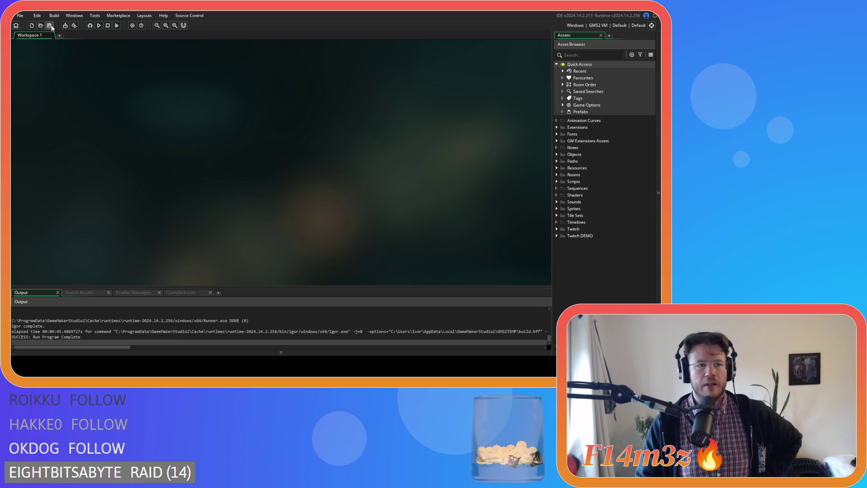
Run the Entheogen project with F5 to test the villager movement change.
key("F5")
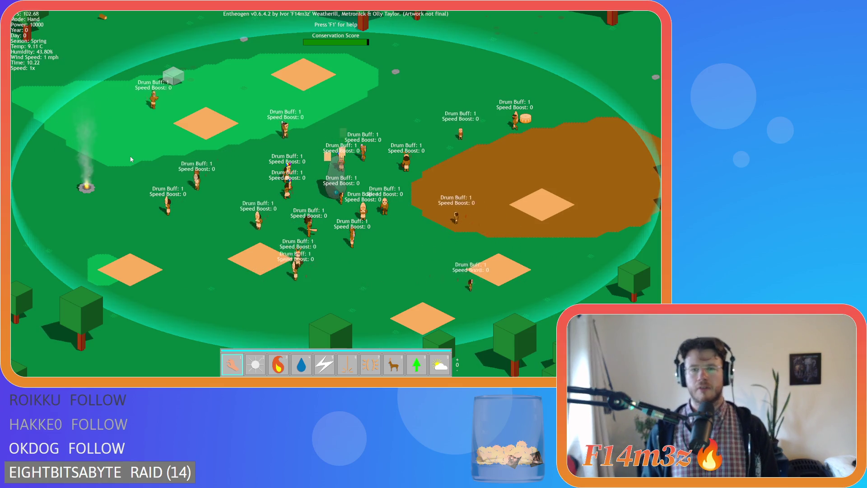
Pan the camera around the settlement and forest, watching villagers outside the drum circle show Drum Buff: 0.
key("w")
key("d")
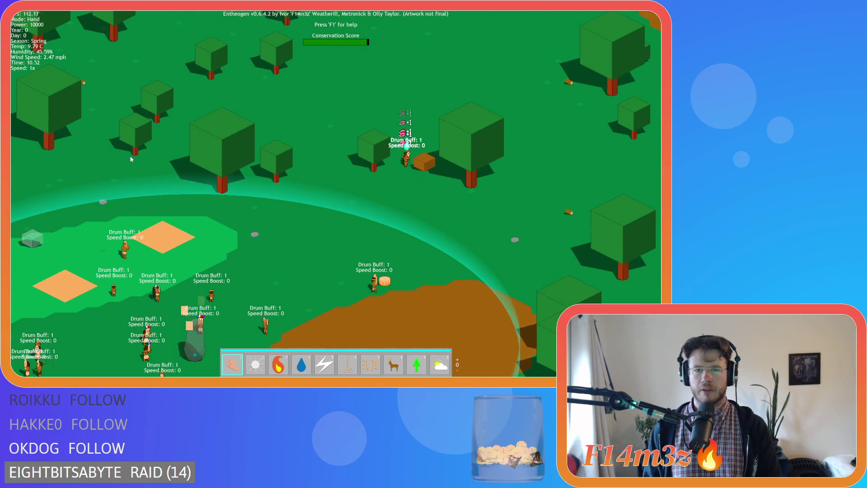
key("s")
key("a")
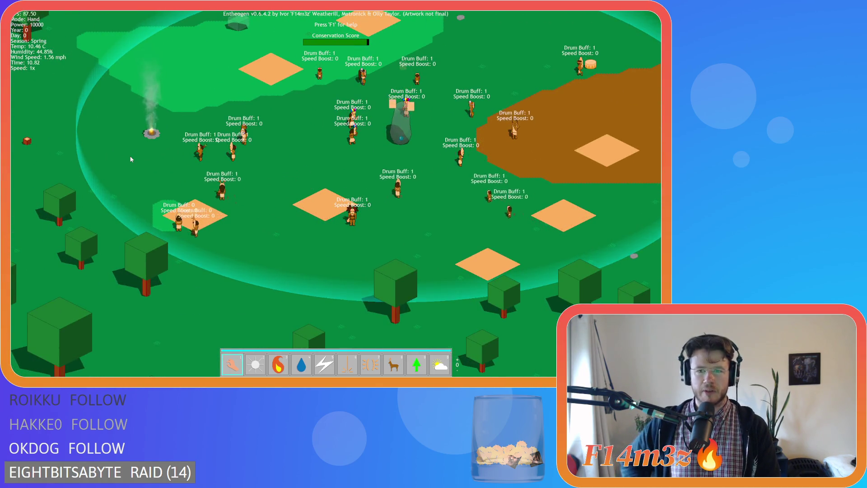
key("w")
key("w")
key("d")
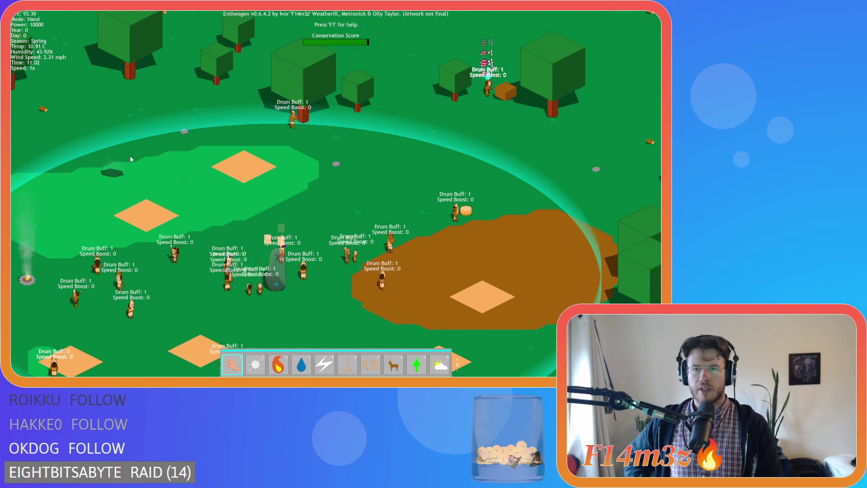
key("a")
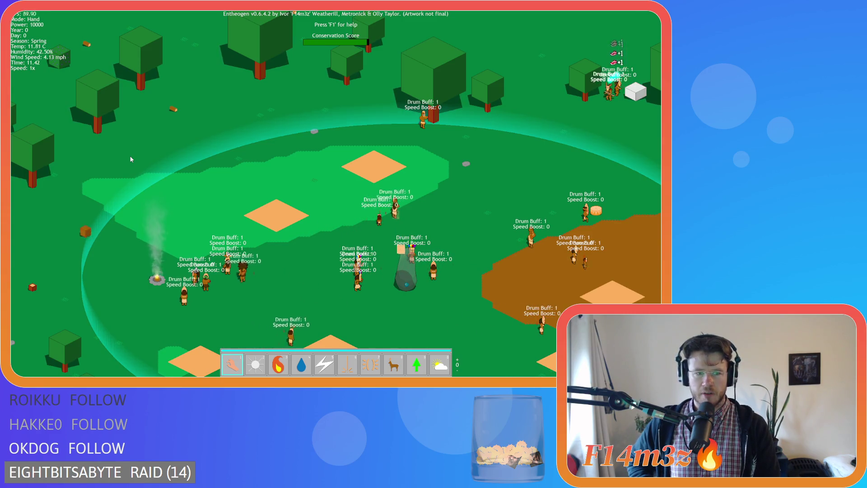
key("d")
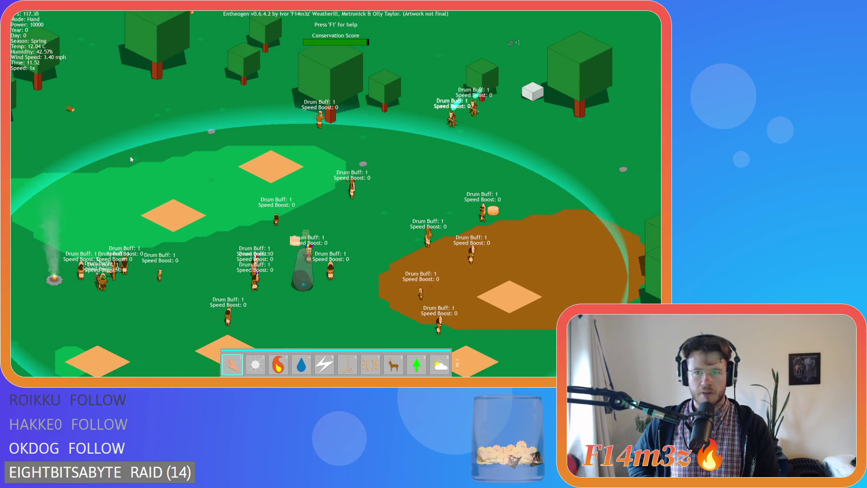
key("s")
key("a")
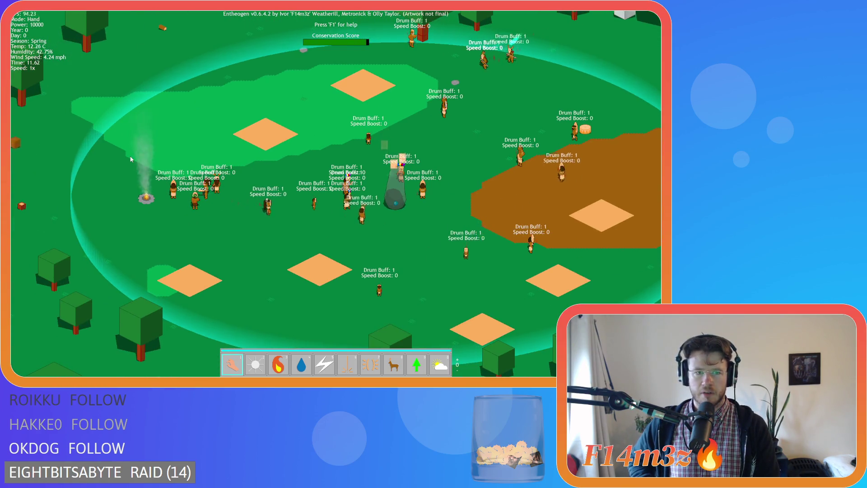
key("d")
key("w")
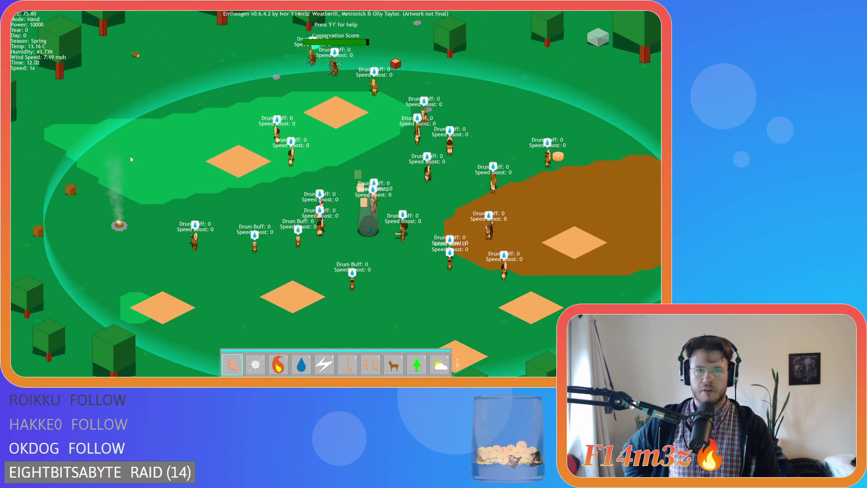
key("w")
key("a")
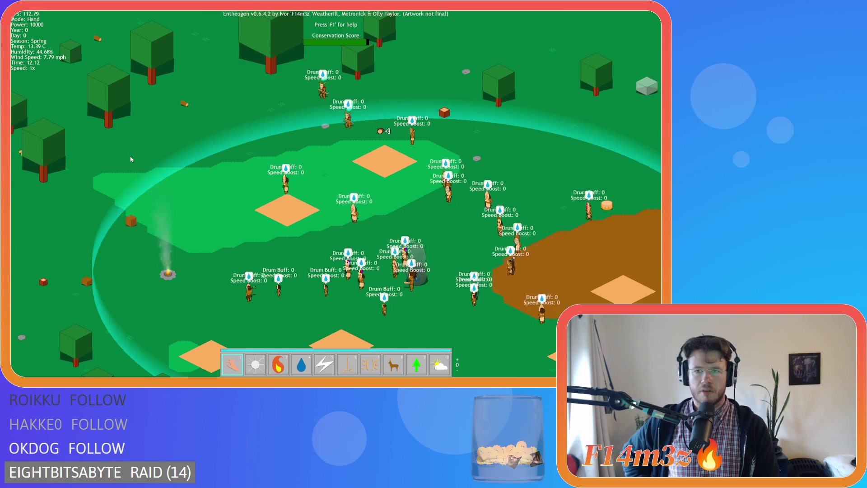
key("s")
key("a")
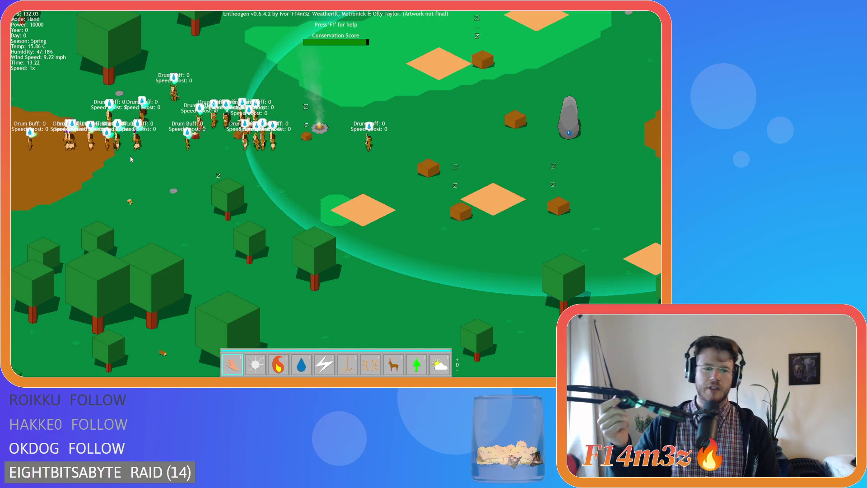
key("a")
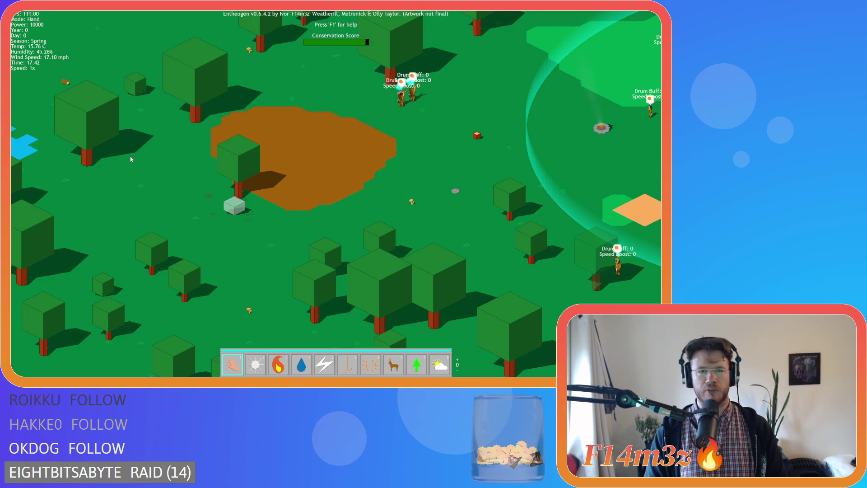
key("w")
key("d")
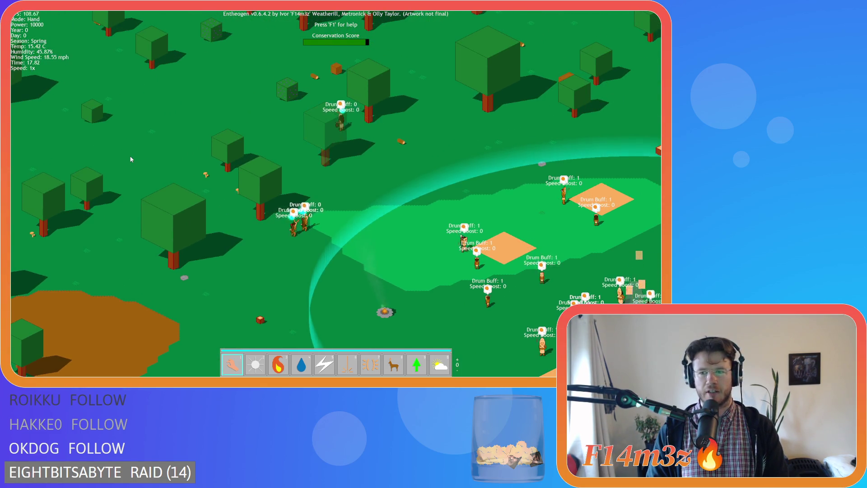
Follow wandering villagers and the campfire area as dusk falls and all show Drum Buff: 0.
key("s")
key("d")
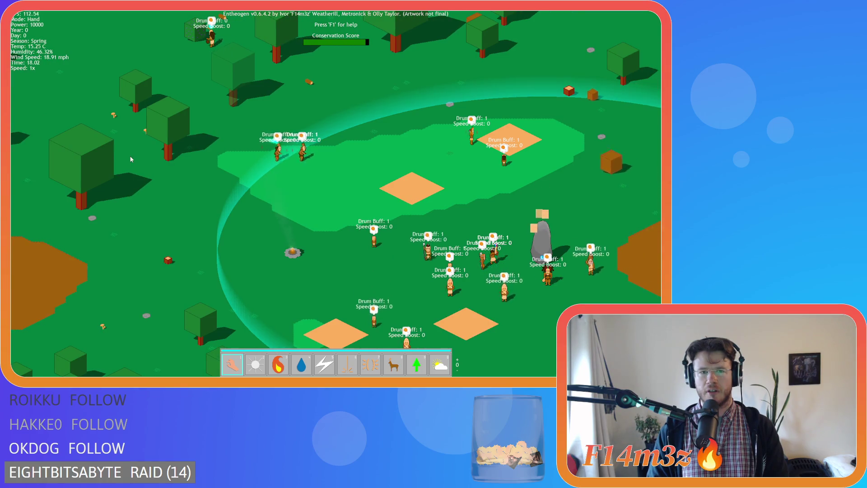
key("d")
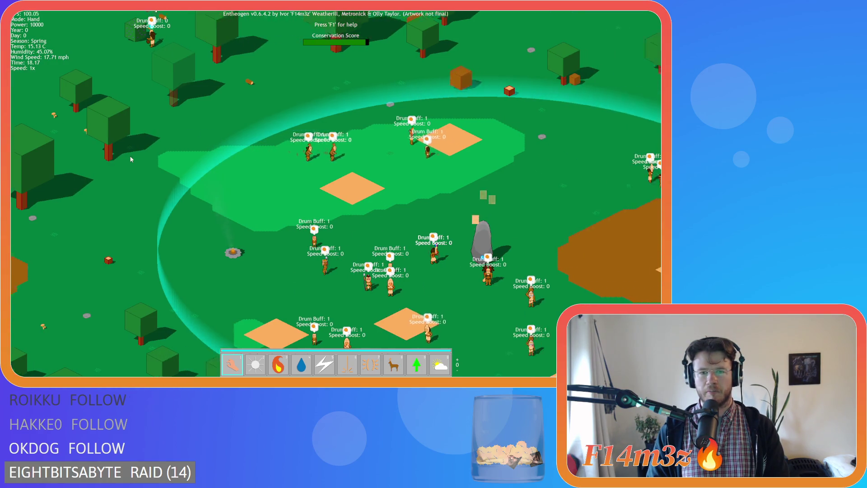
key("d")
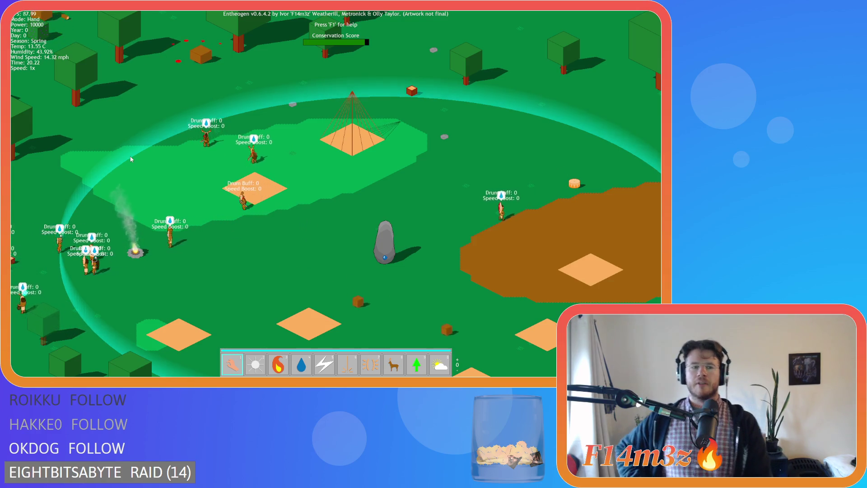
key("a")
key("a")
key("s")
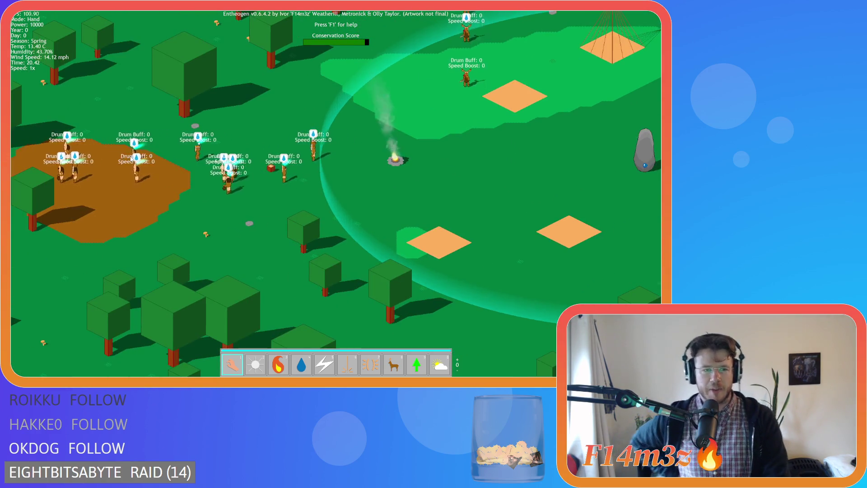
key("a")
key("w")
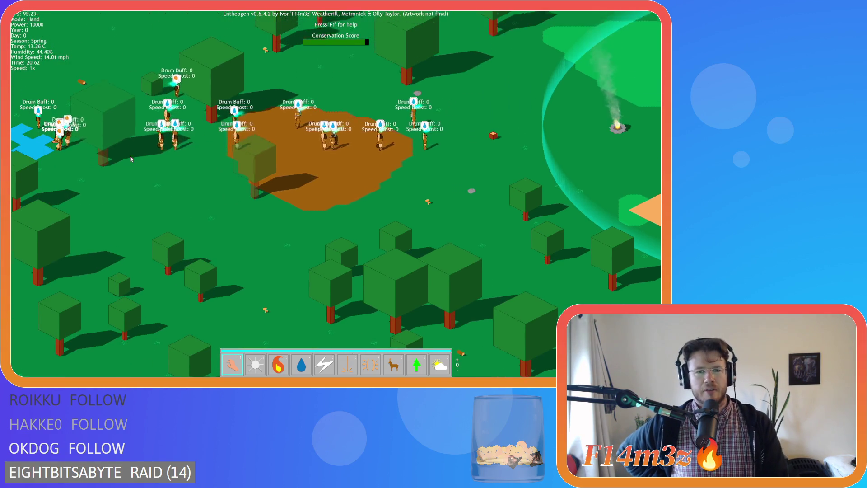
key("a")
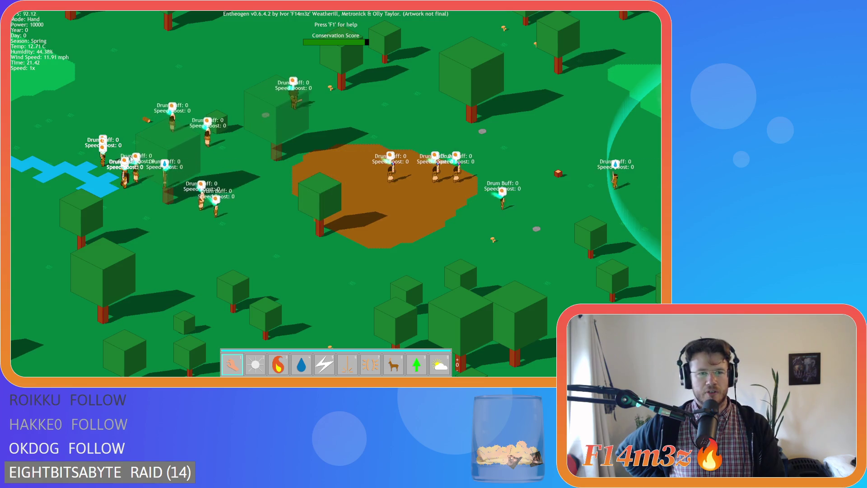
key("d")
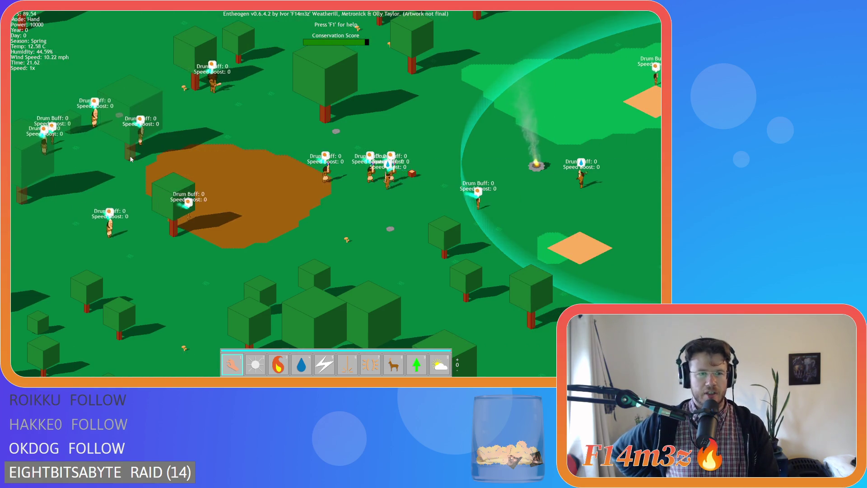
key("d")
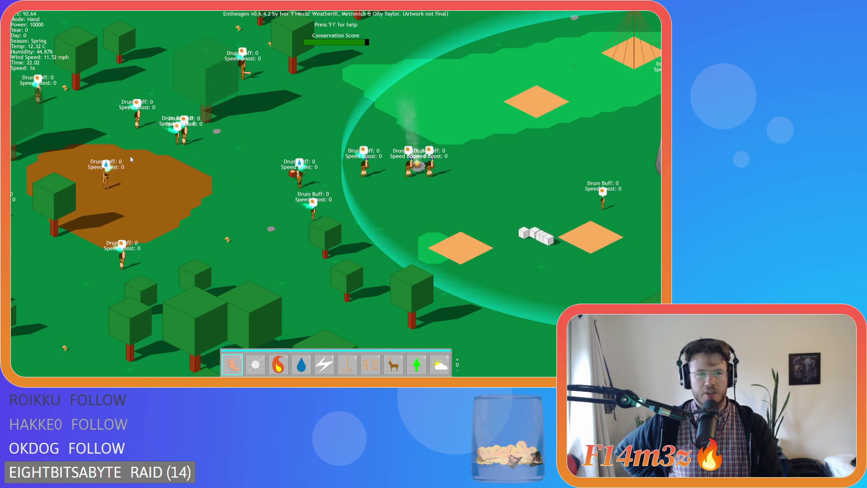
key("d")
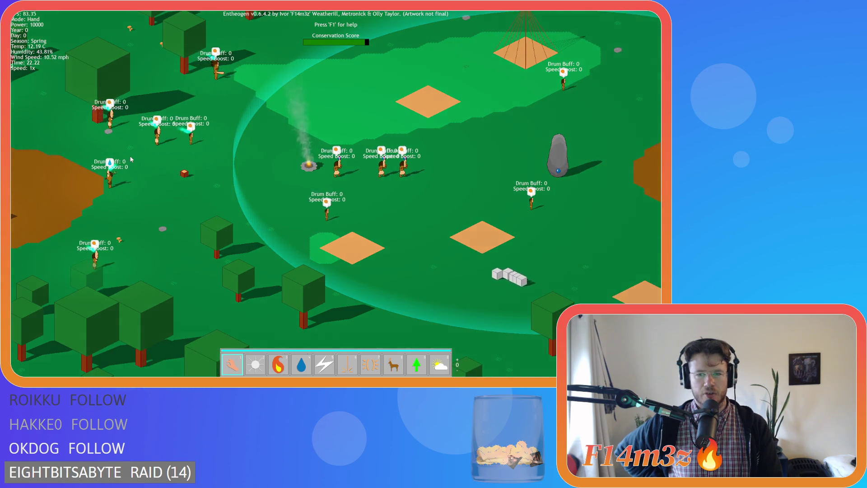
key("d")
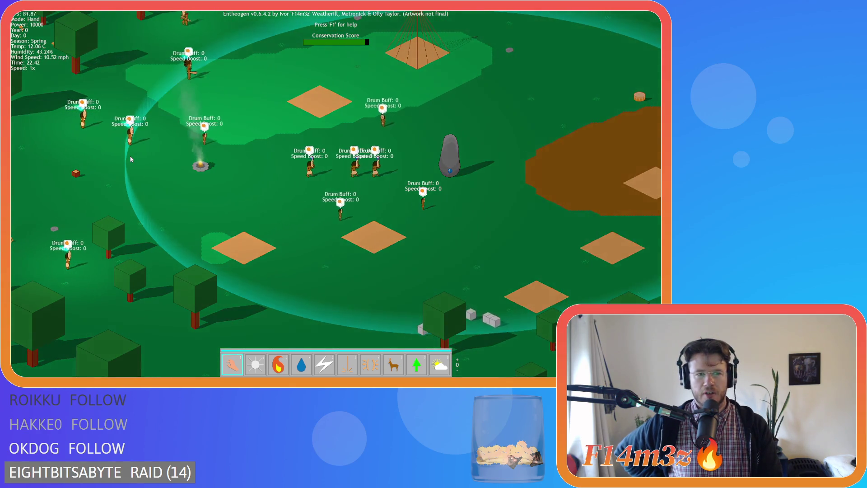
key("a")
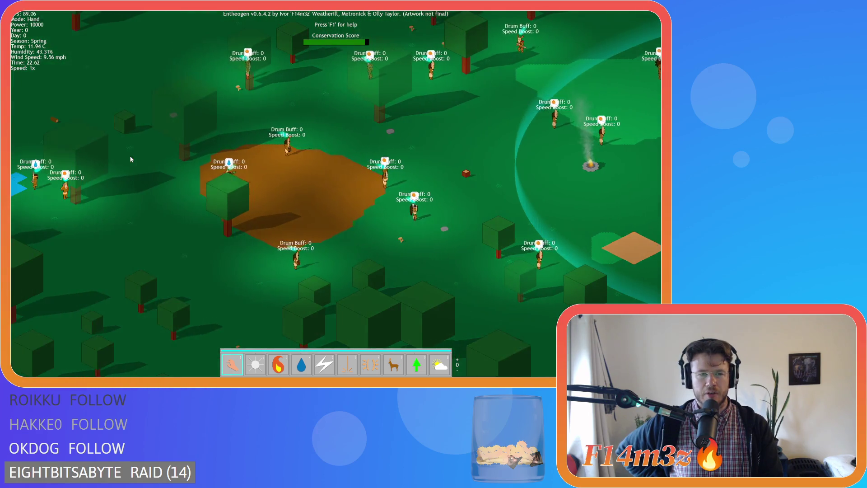
key("d")
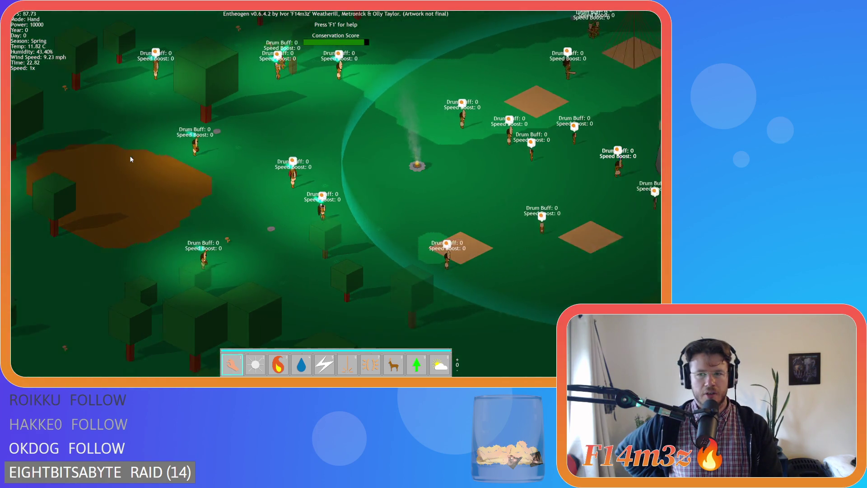
key("d")
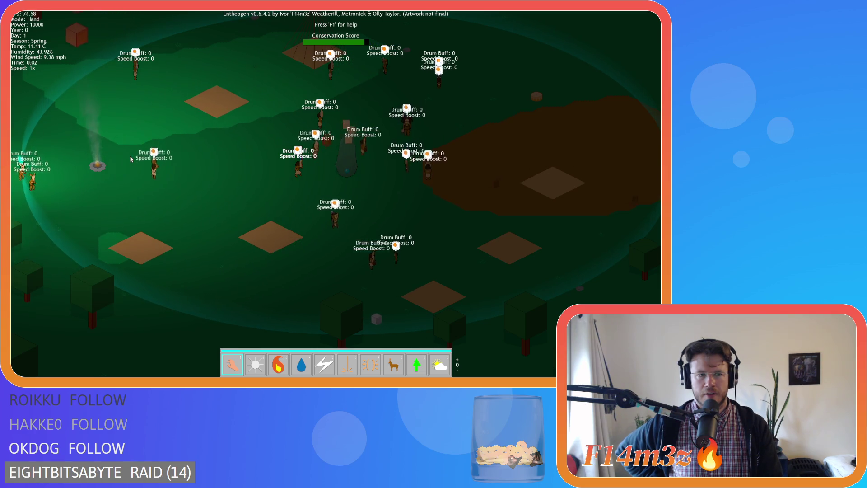
Pan across the settlement following villagers toward the brown clearing and river.
key("a")
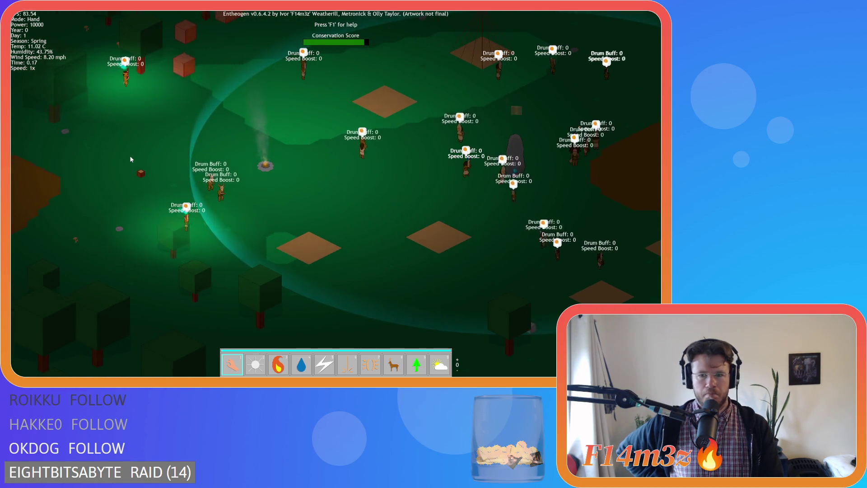
key("d")
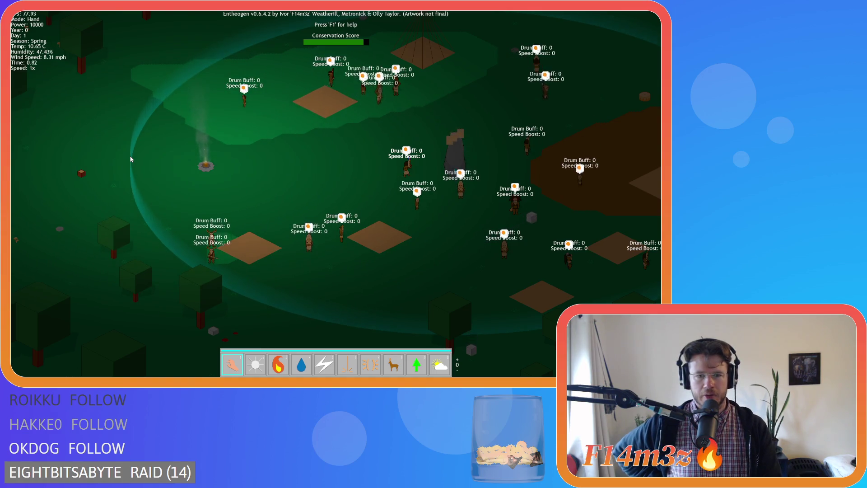
key("d")
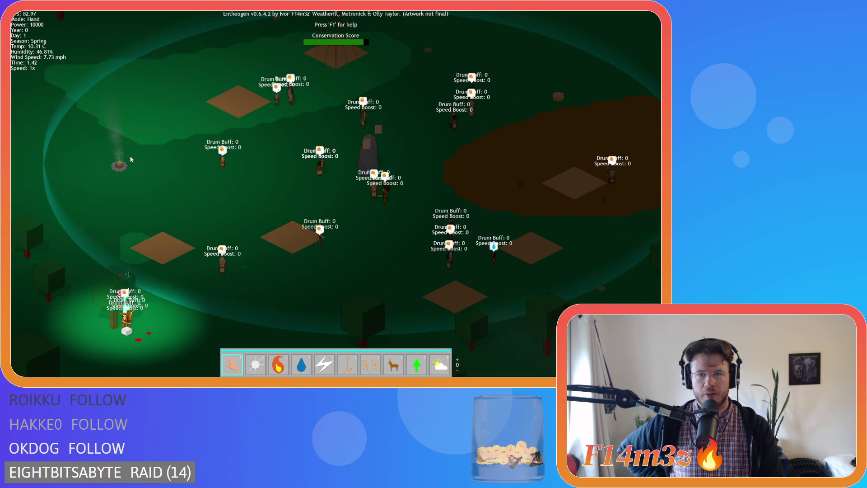
key("d")
key("w")
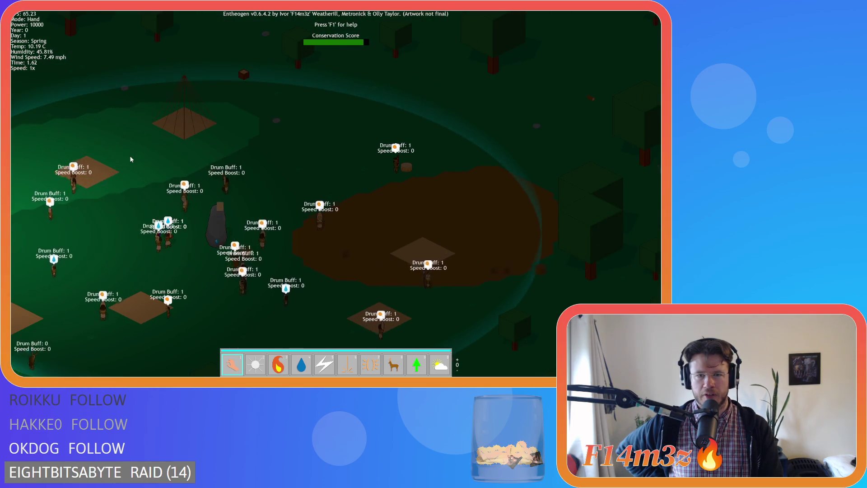
key("a")
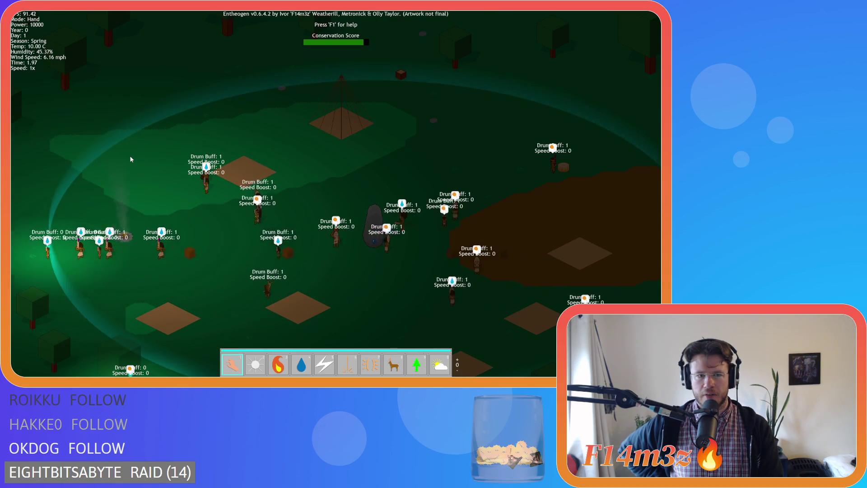
key("a")
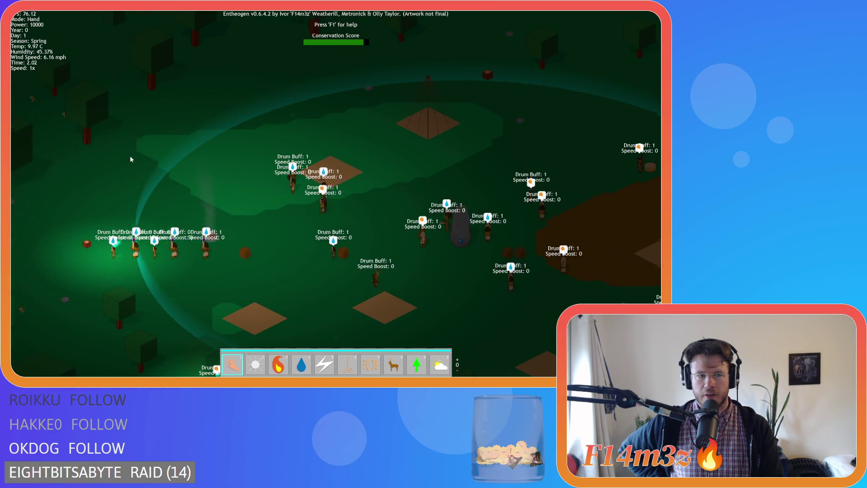
key("s")
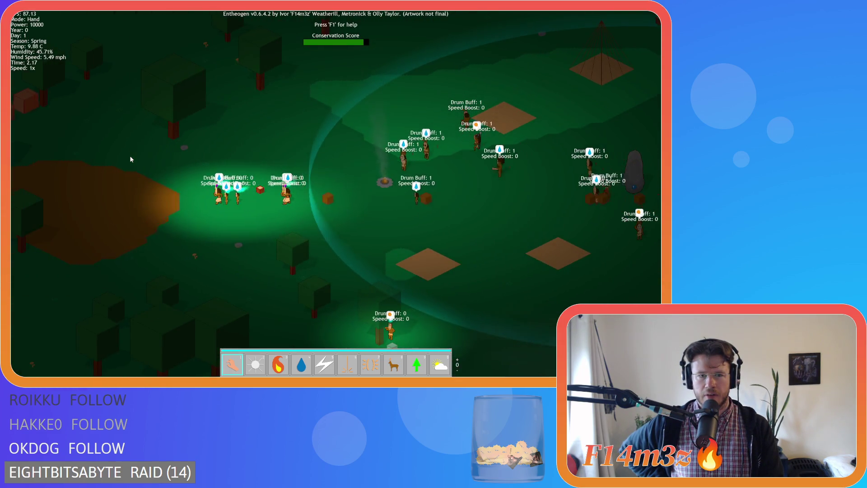
key("a")
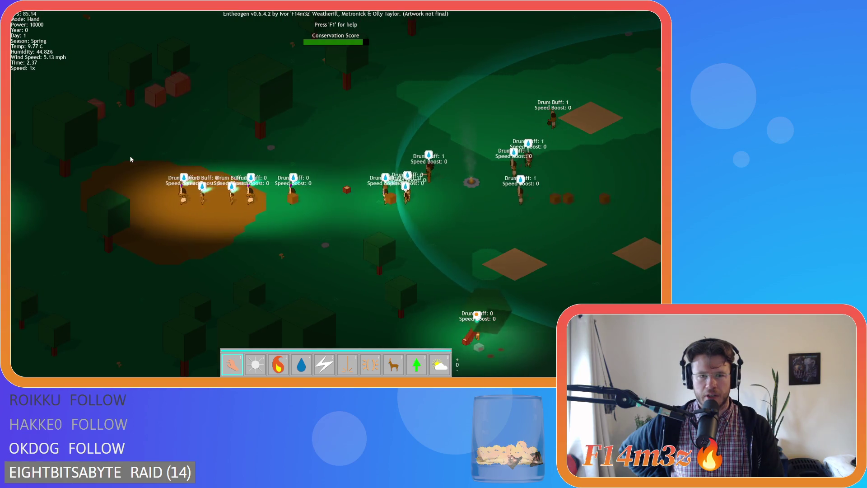
key("a")
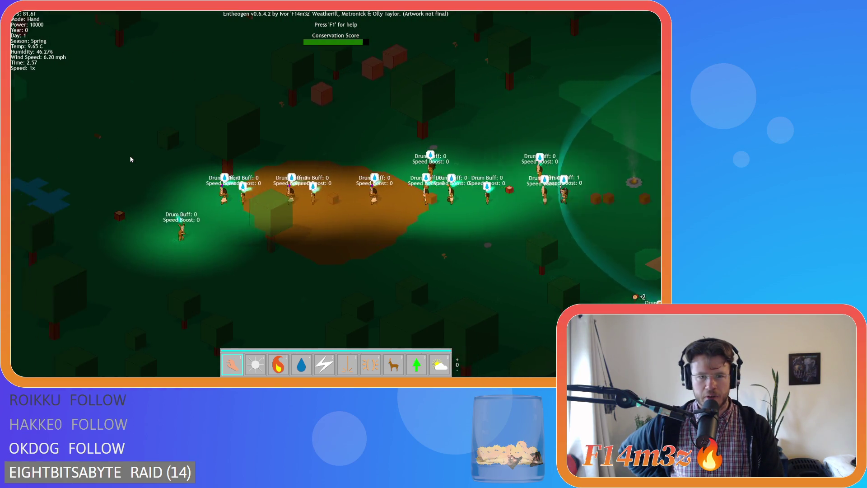
key("a")
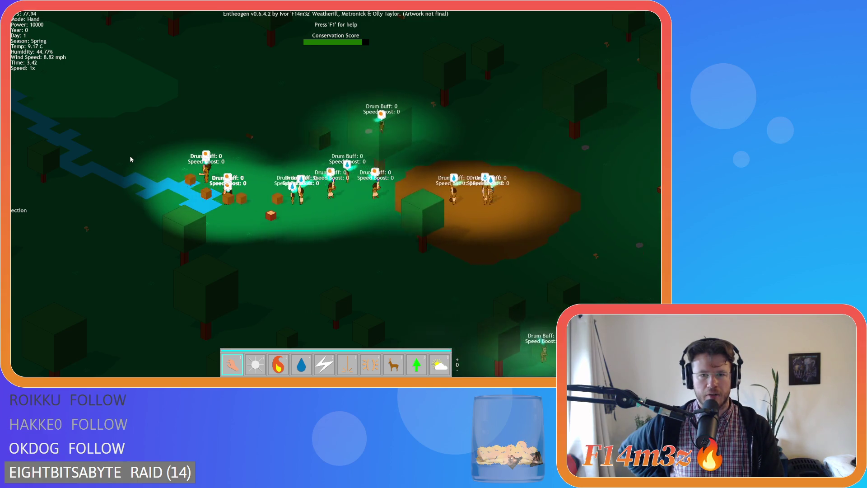
Pan to a distant map area, then quit the game, confirming the exit prompt with Y.
key("d")
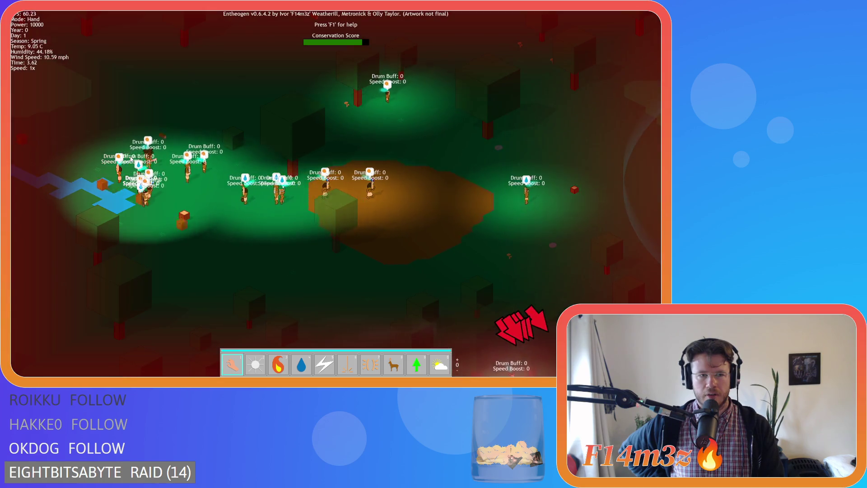
key("d")
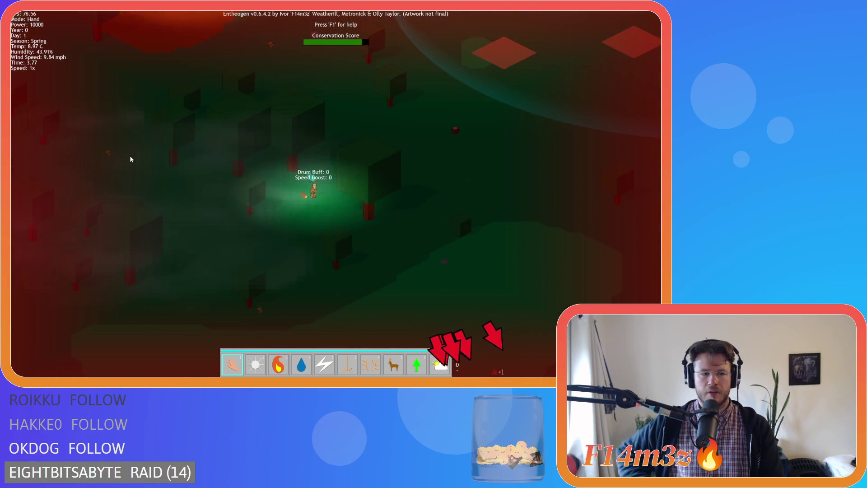
key("Escape")
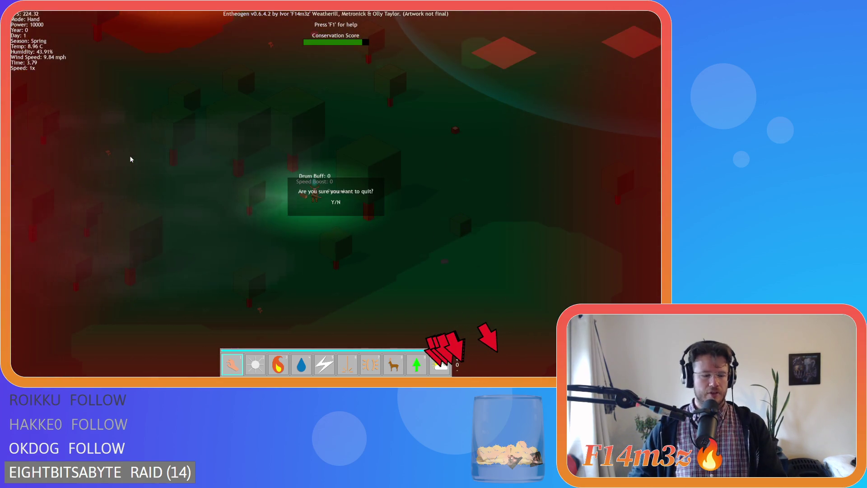
key("y")
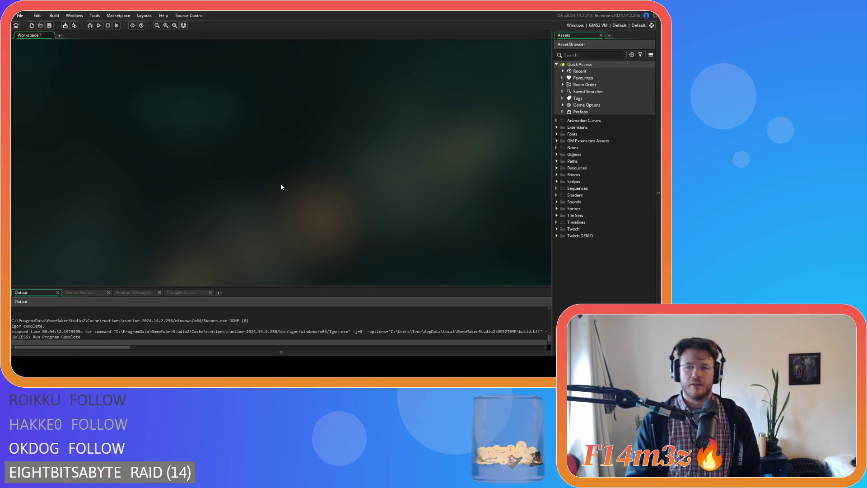
Browse the Asset Browser, then expand Scripts > Pathing and open sc_speedUpdate in the code editor.
left_click(557, 154)
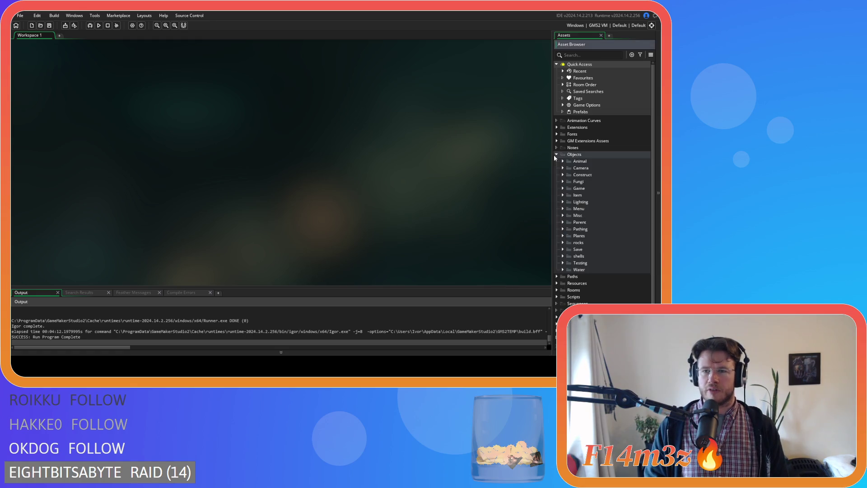
left_click(563, 161)
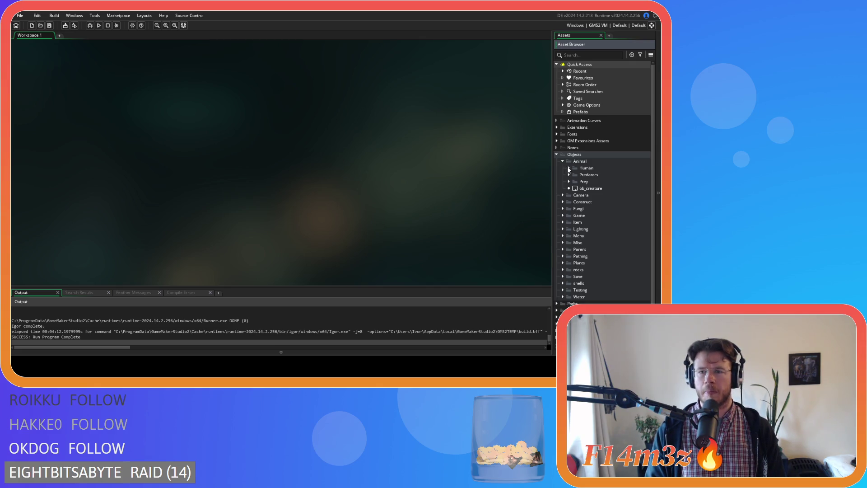
left_click(564, 162)
left_click(556, 154)
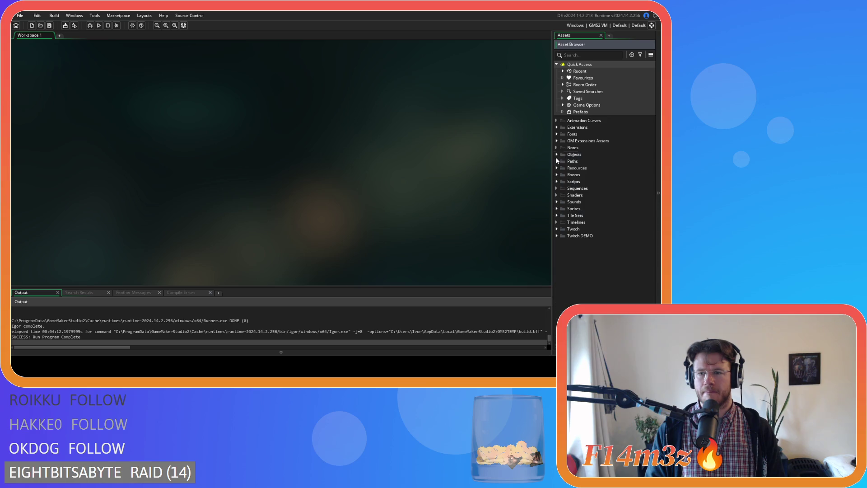
left_click(557, 182)
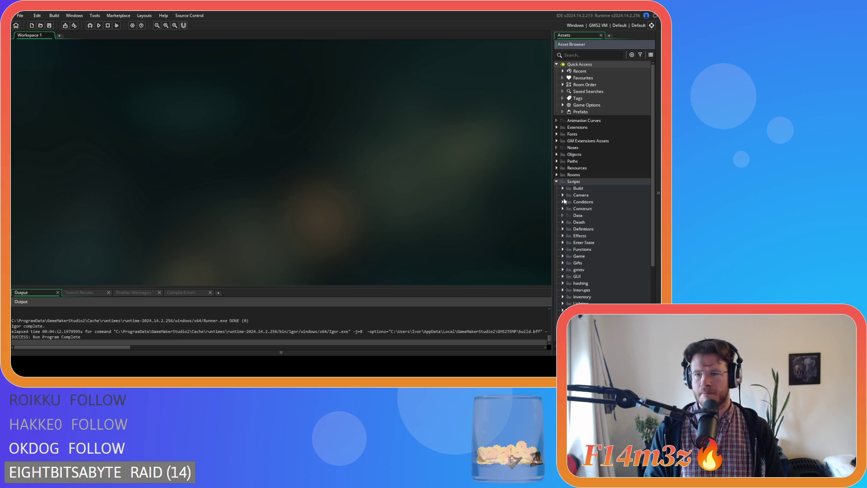
scroll(564, 201, "down", 2)
left_click(566, 230)
scroll(575, 232, "down", 5)
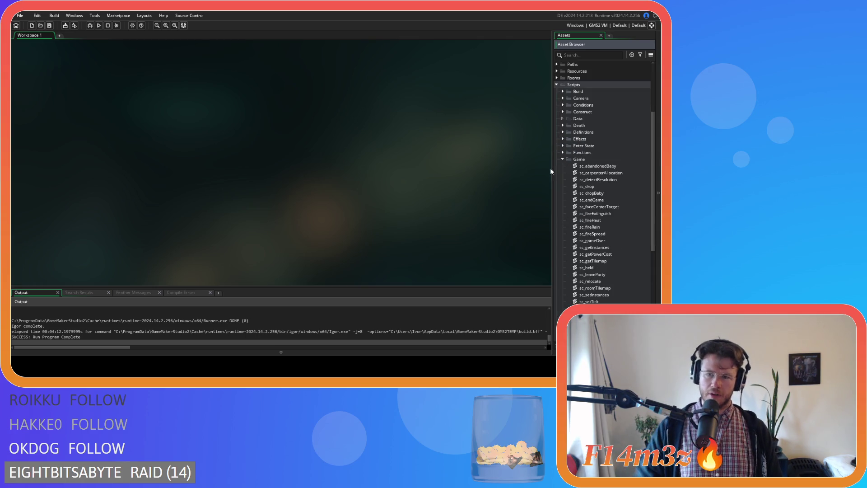
scroll(597, 178, "down", 2)
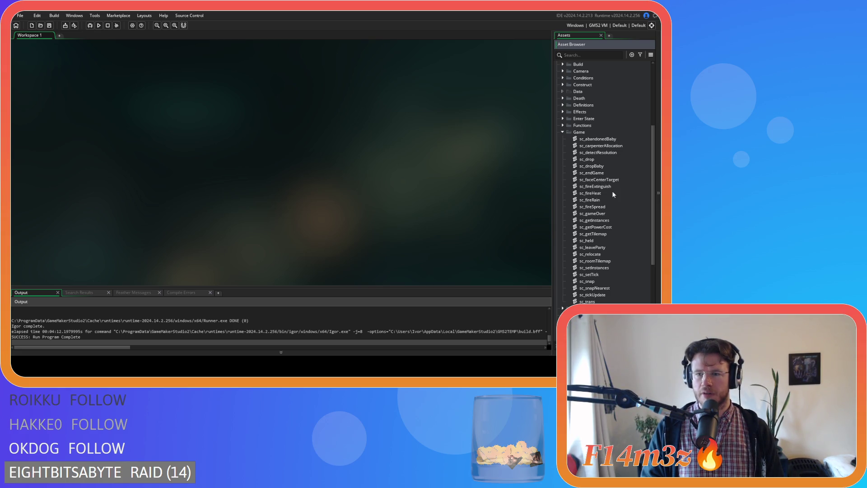
left_click(564, 132)
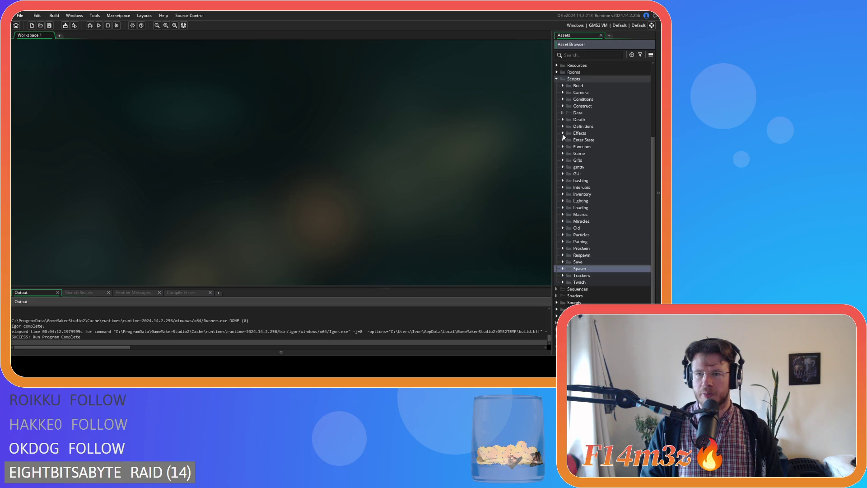
left_click(563, 242)
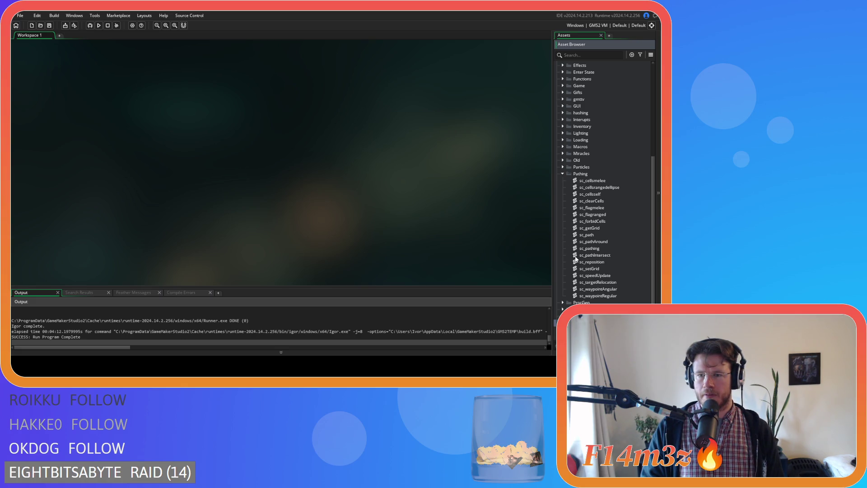
double_click(594, 275)
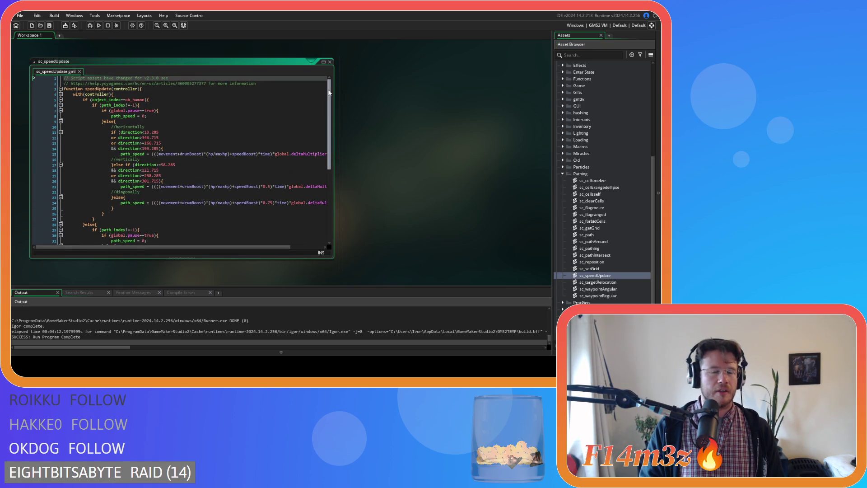
scroll(329, 93, "down", 2)
scroll(325, 87, "up", 2)
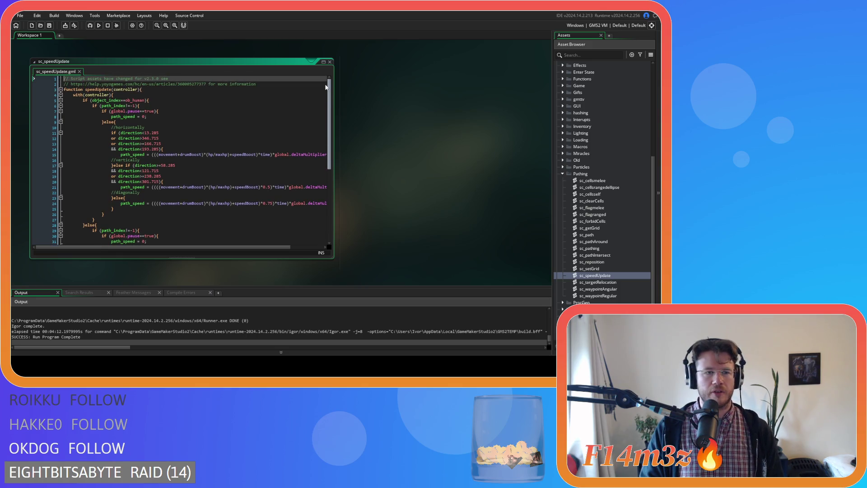
left_click(140, 106)
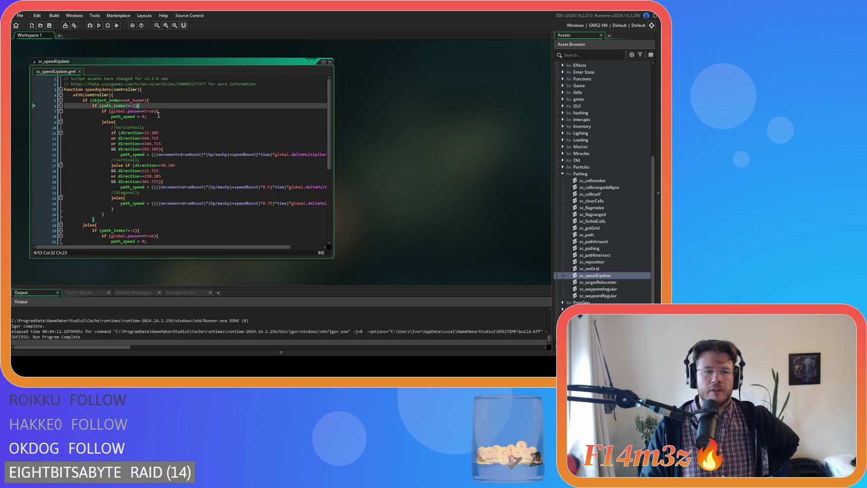
left_click(165, 138)
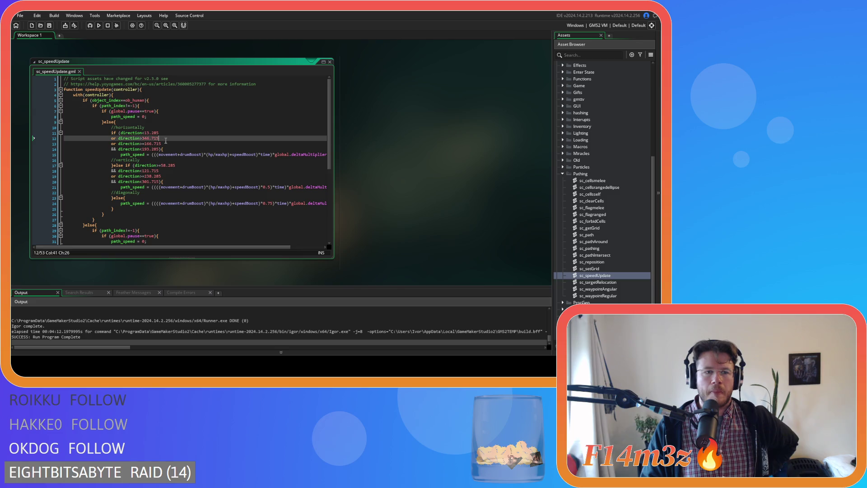
left_click(129, 133)
left_click(172, 146)
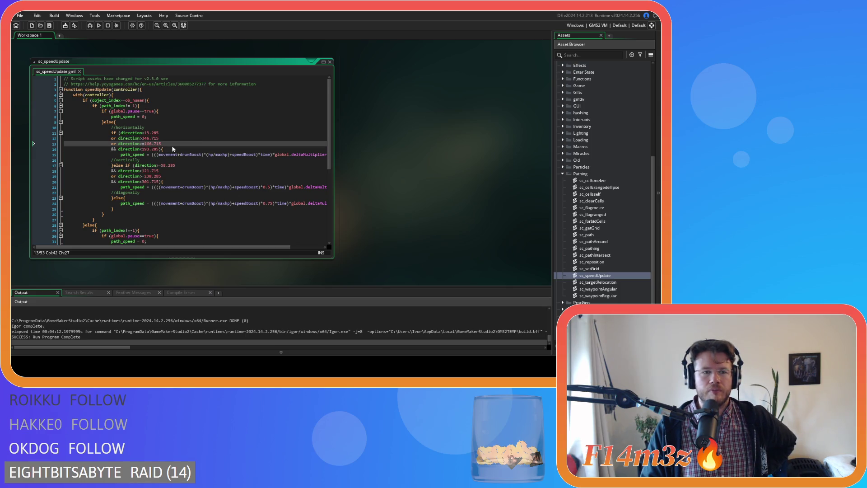
left_click(170, 148)
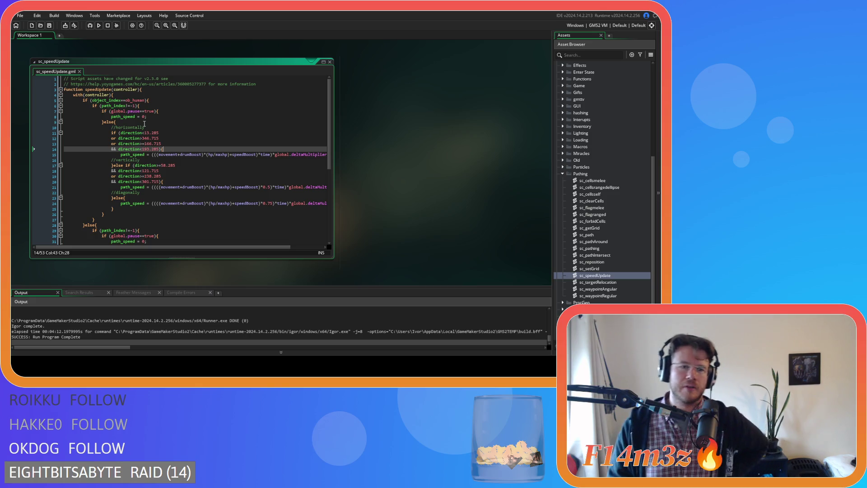
left_click_drag(132, 133, 145, 139)
left_click(203, 181)
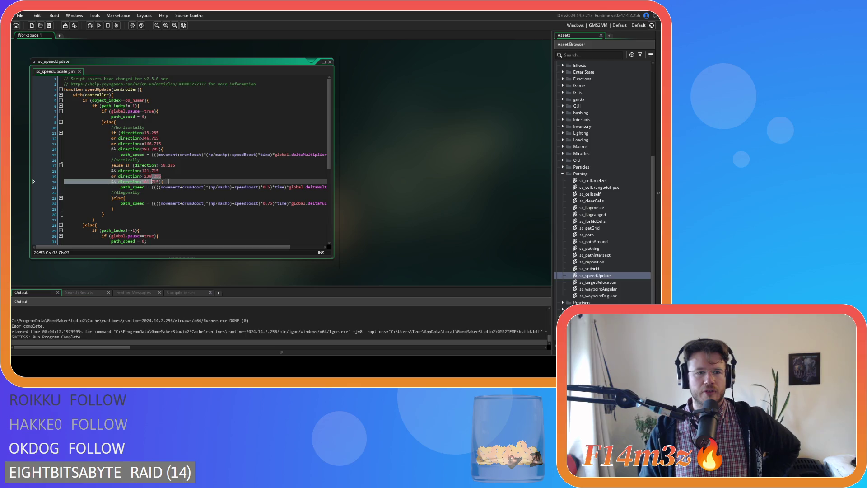
left_click(181, 138)
left_click(182, 144)
left_click(182, 155)
left_click(185, 150)
left_click(152, 134)
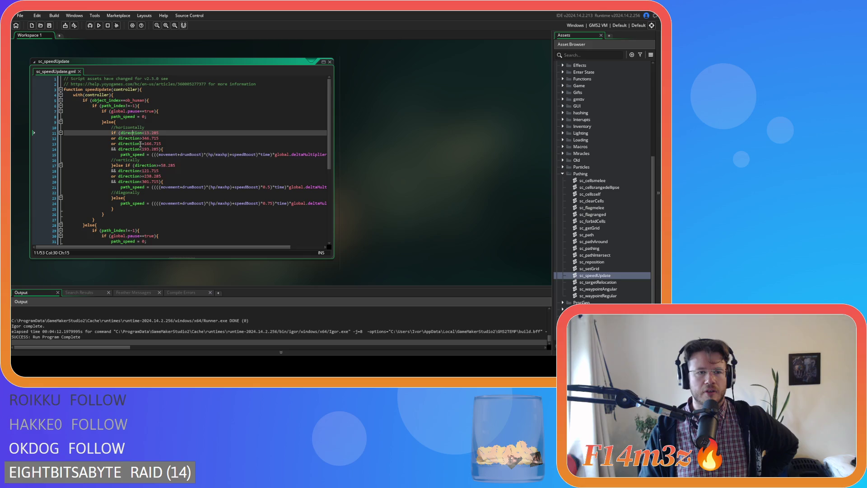
left_click(162, 139)
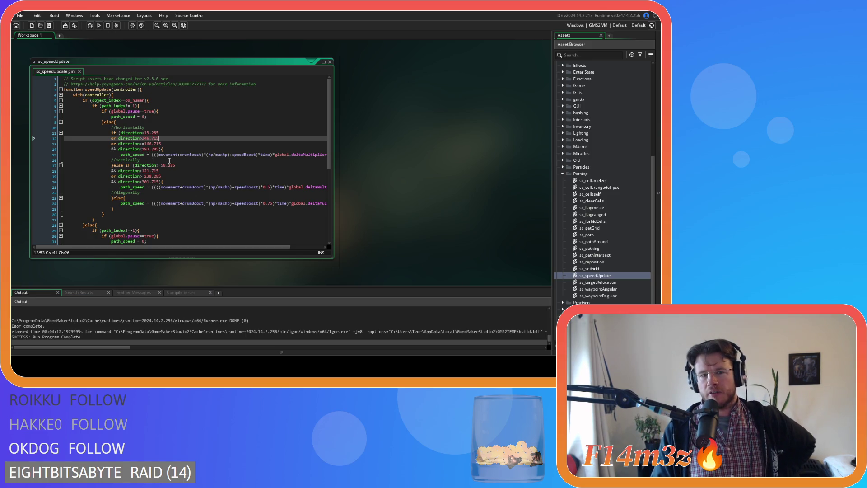
left_click_drag(263, 204, 273, 206)
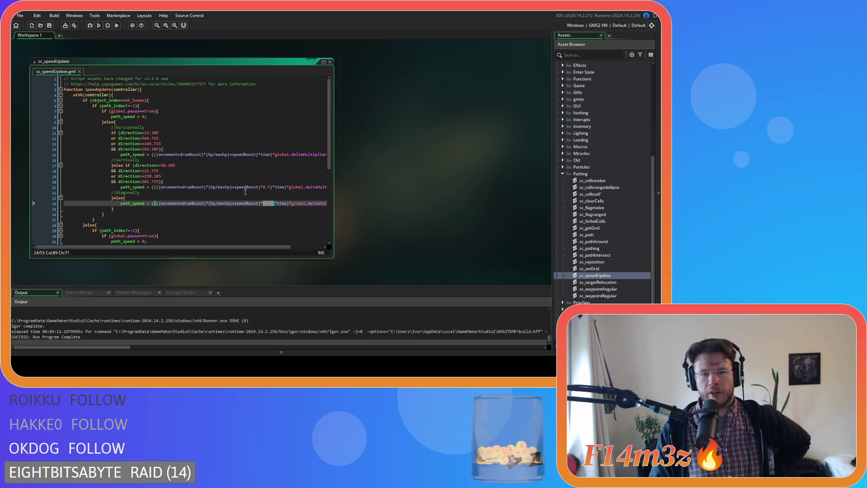
Review the 0.75 diagonal multiplier and the horizontal and vertical direction blocks in sc_speedUpdate.
left_click(266, 204)
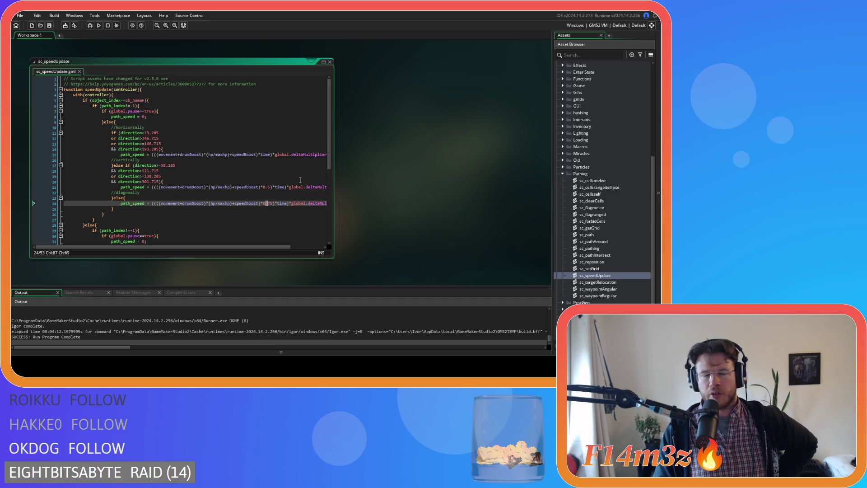
scroll(578, 168, "up", 6)
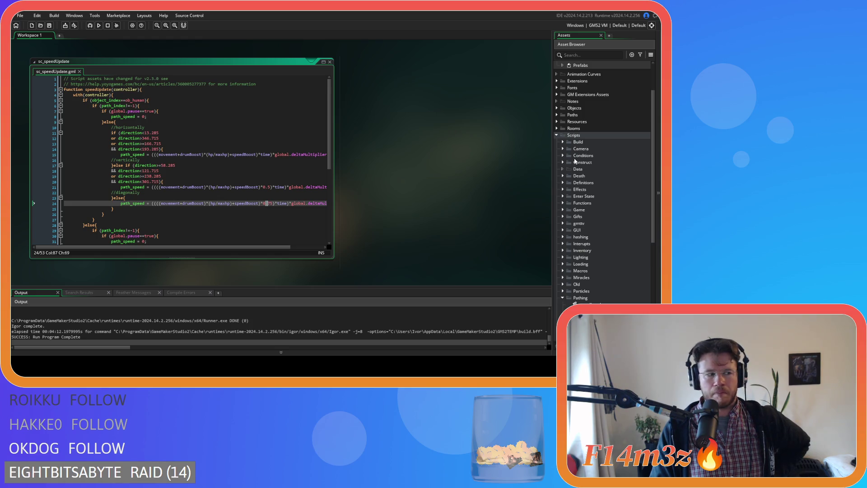
mouse_move(132, 132)
left_mouse_down()
mouse_move(149, 147)
mouse_move(170, 197)
left_mouse_up()
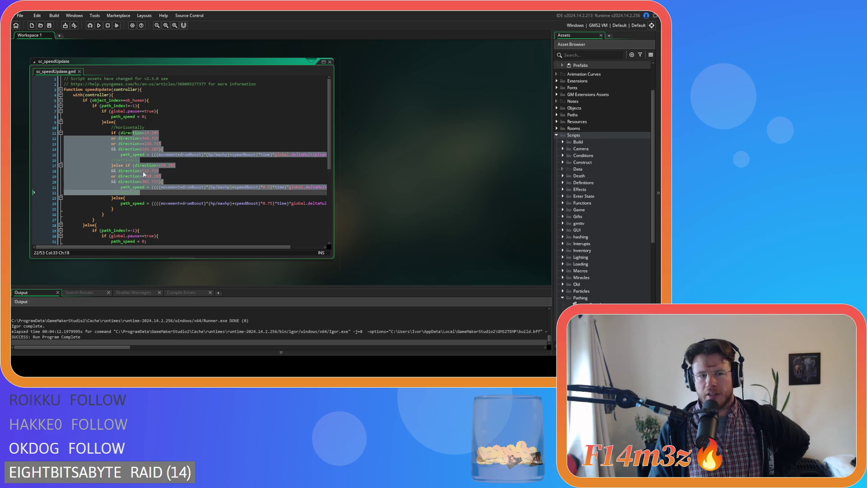
left_click(163, 149)
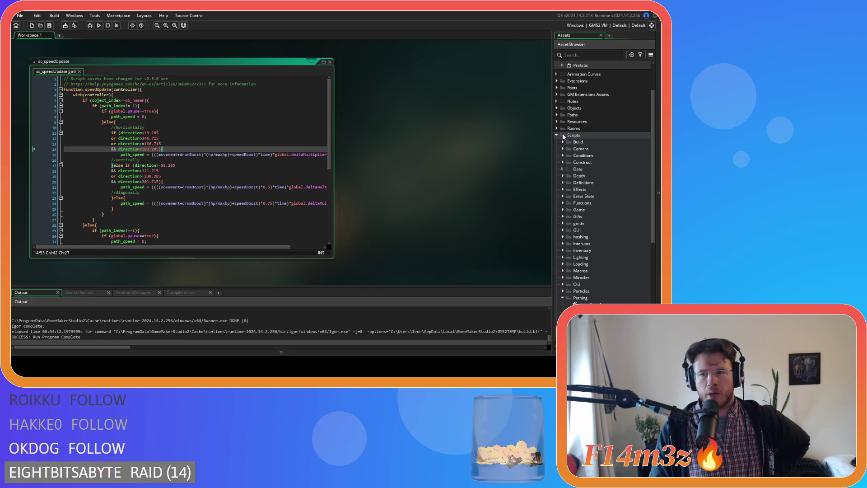
scroll(555, 140, "up", 2)
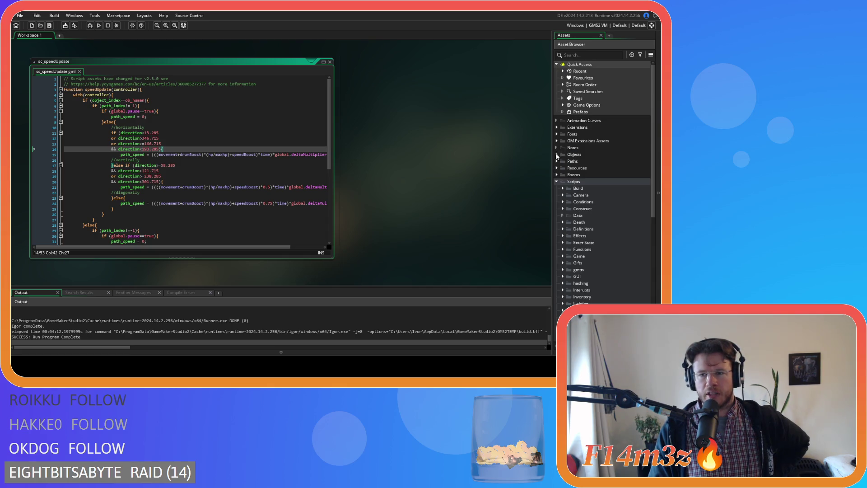
Expand Objects > Animal > Human and open the ob_human object.
left_click(556, 154)
left_click(562, 161)
left_click(568, 168)
left_click(592, 175)
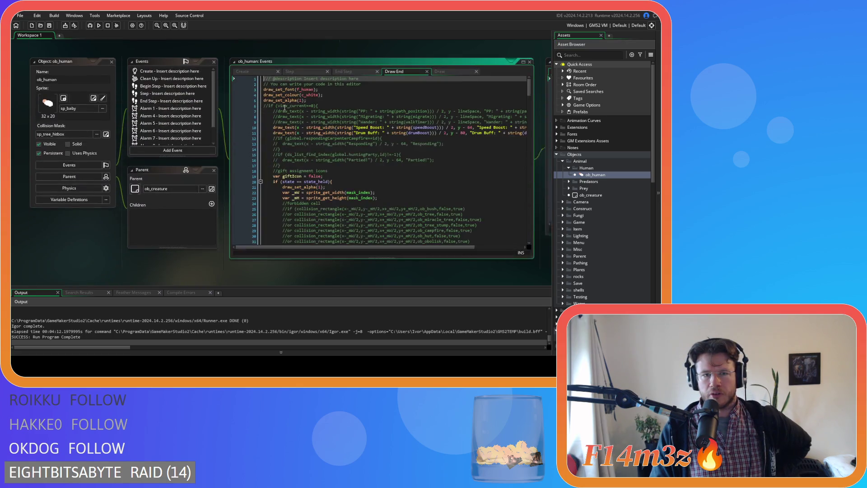
Look over ob_human's Draw End and Draw event code that draws the debug labels.
left_click_drag(529, 88, 531, 234)
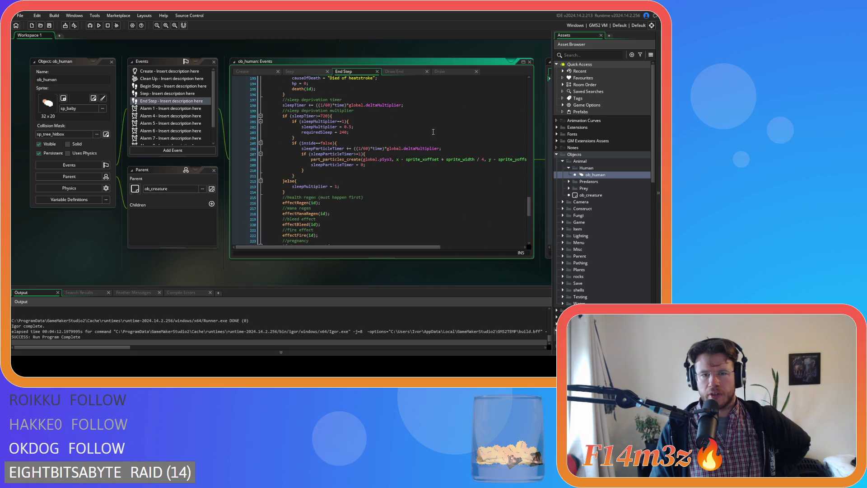
left_click(411, 72)
scroll(316, 136, "down", 10)
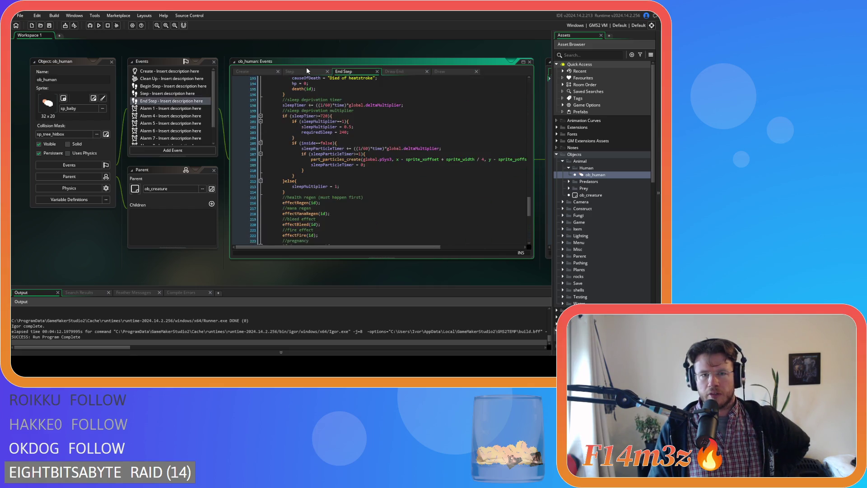
left_click(441, 72)
left_click(407, 71)
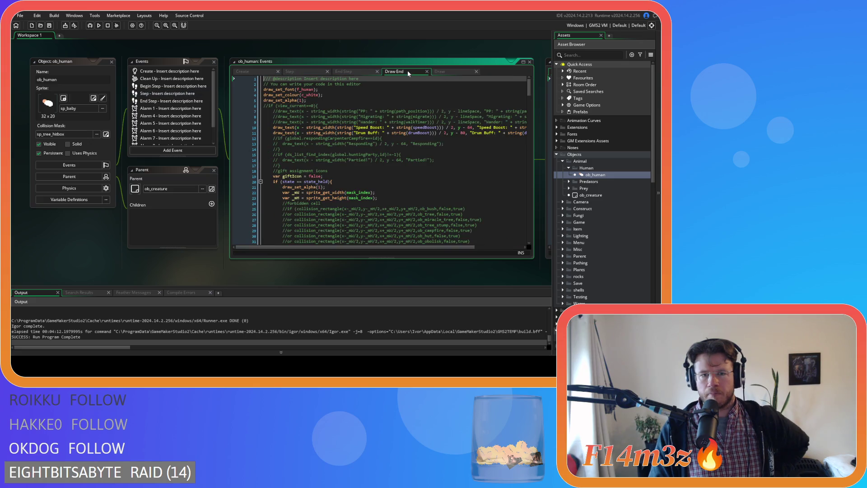
scroll(442, 136, "down", 5)
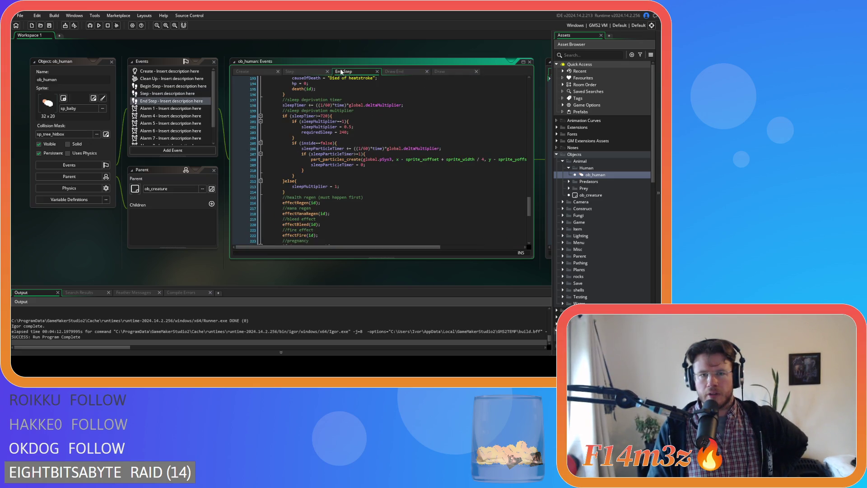
Inspect ob_human's Step event direction checks that map direction ranges to image_index.
left_click(294, 71)
left_click_drag(529, 83, 536, 243)
scroll(398, 164, "up", 2)
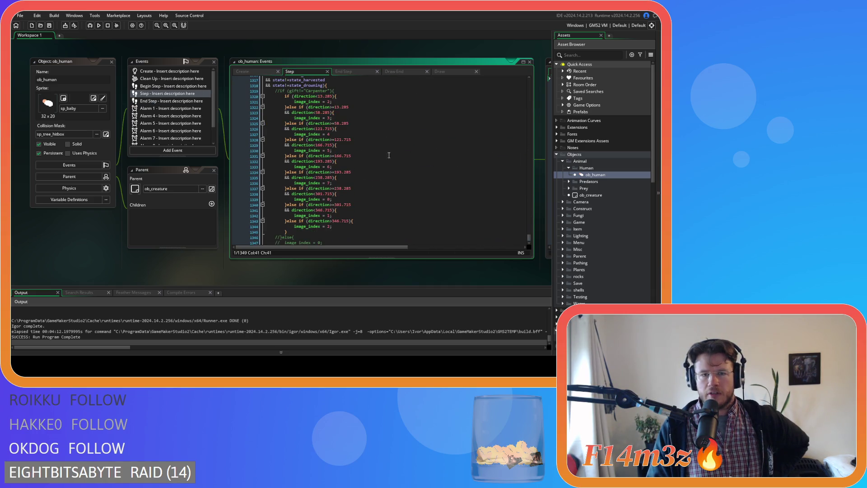
left_click(397, 129)
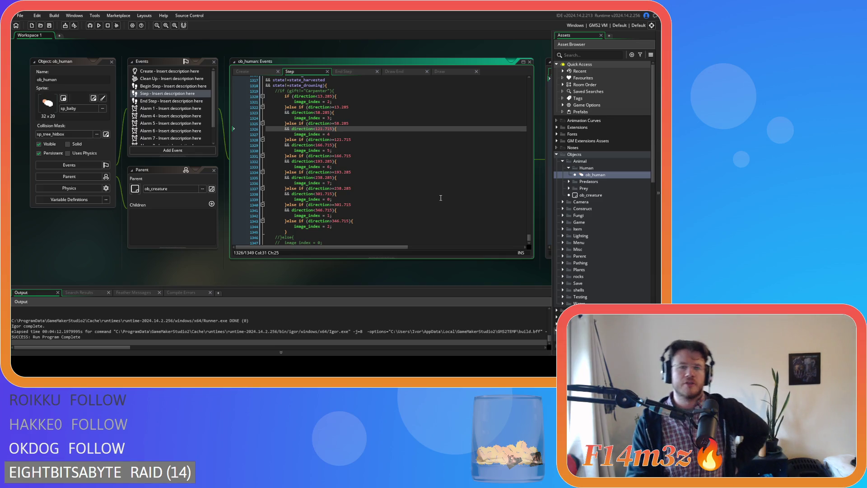
left_click(343, 101)
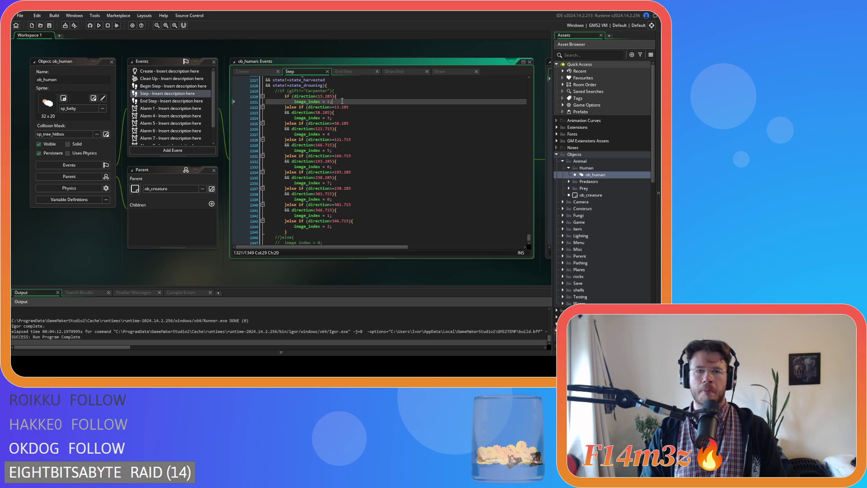
scroll(210, 151, "up", 5)
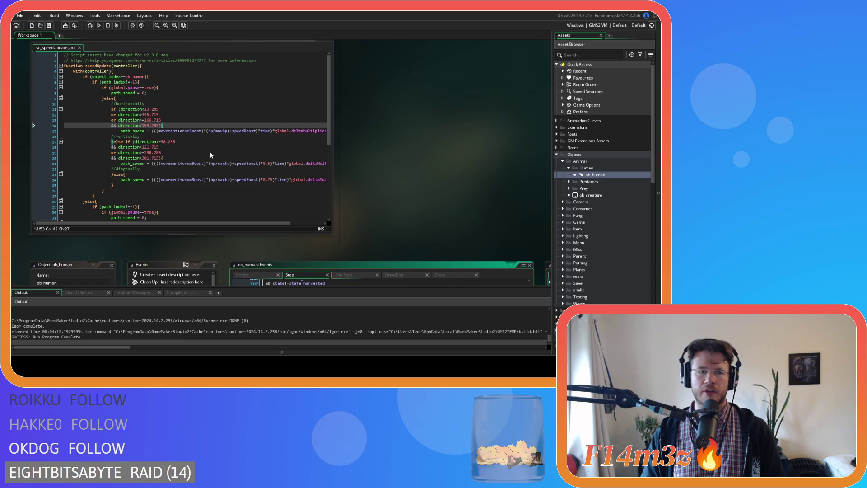
Delete the commented-out lines at the end and the commented Carpenter check in ob_human's Step code.
scroll(210, 155, "down", 3)
scroll(377, 204, "down", 5)
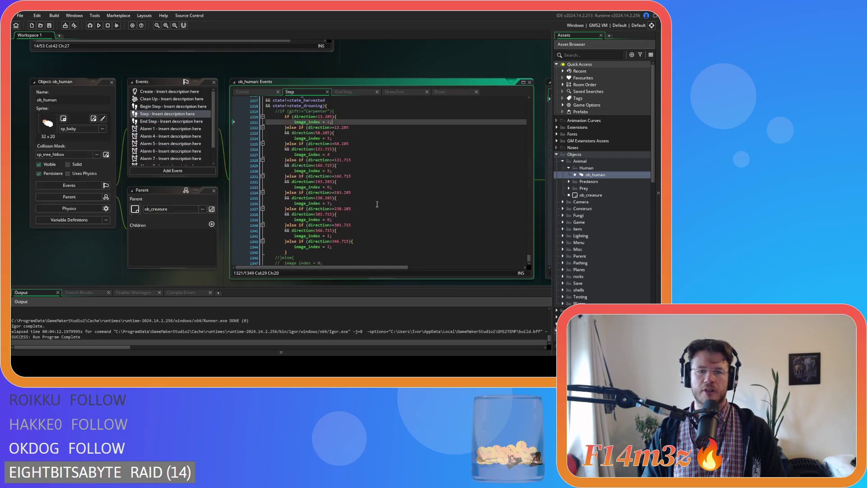
left_click_drag(295, 225, 332, 225)
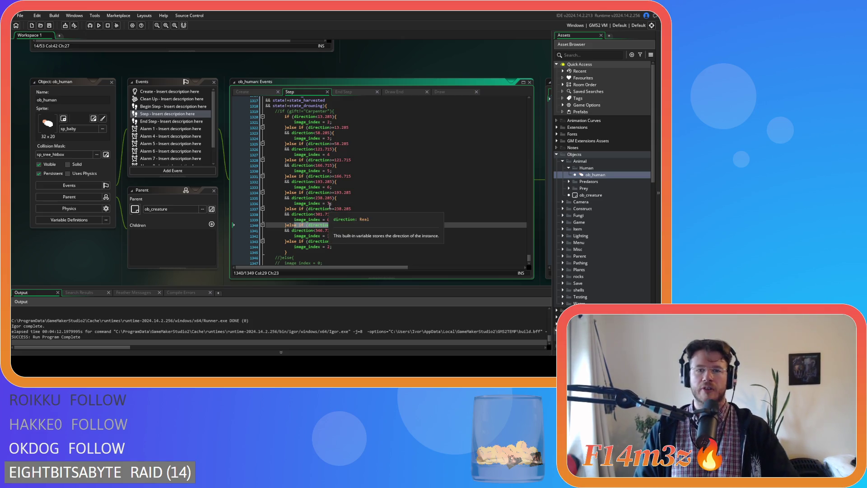
left_click_drag(308, 116, 348, 252)
scroll(347, 252, "down", 2)
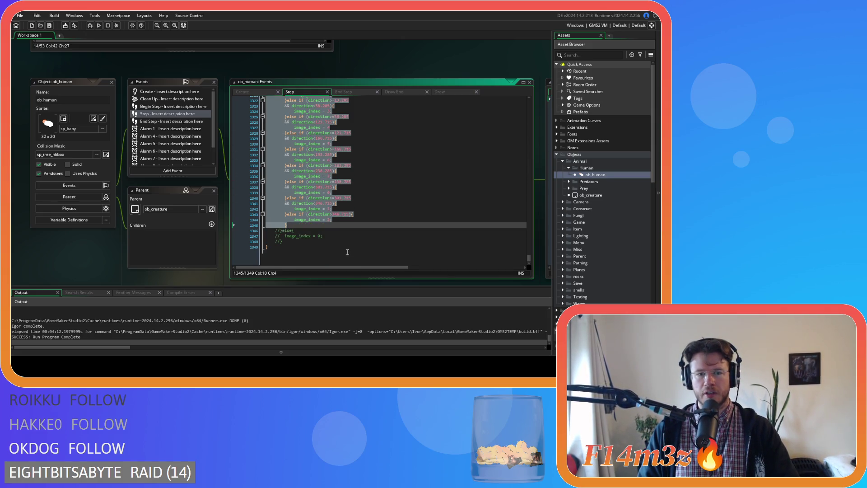
key("Right")
key("shift+Down")
key("shift+Down")
key("shift+Down")
key("Delete")
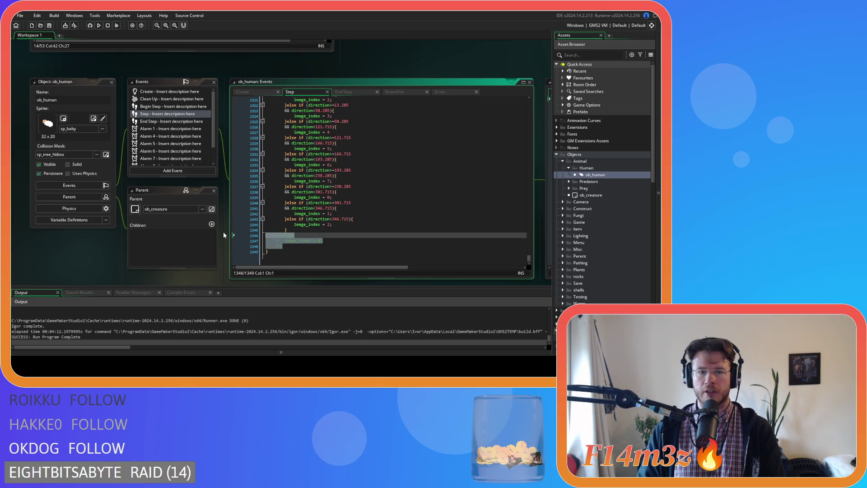
scroll(379, 180, "up", 2)
left_click(238, 159)
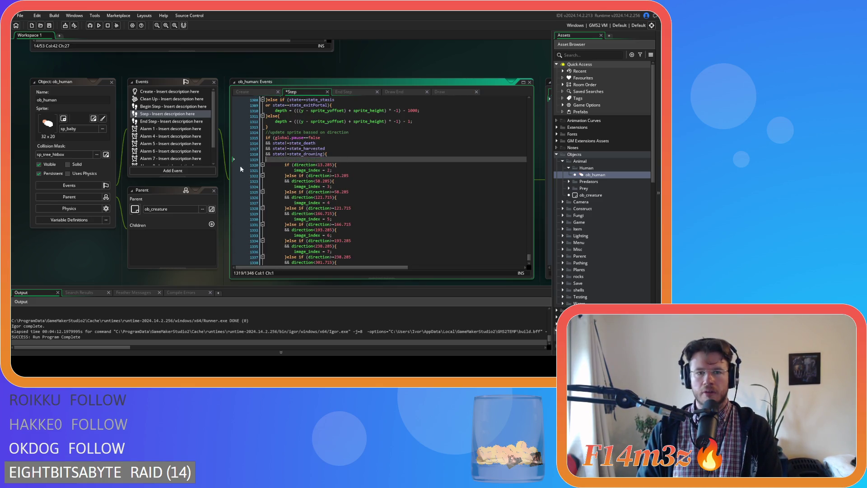
key("BackSpace")
Dedent the sprite-direction if/else block one level and save the Step event.
mouse_move(289, 246)
left_mouse_down()
mouse_move(246, 190)
mouse_move(207, 112)
left_mouse_up()
key("shift+Tab")
left_click(333, 148)
key("ctrl+s")
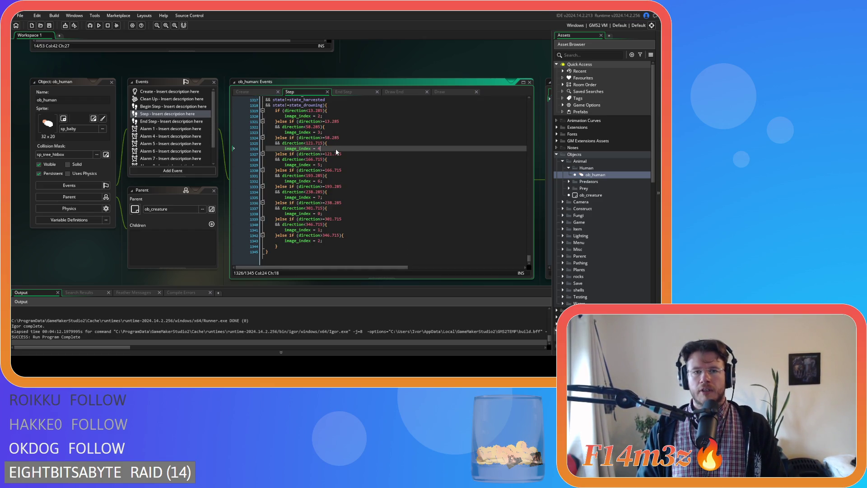
scroll(314, 183, "up", 4)
scroll(313, 183, "down", 3)
scroll(145, 182, "up", 5)
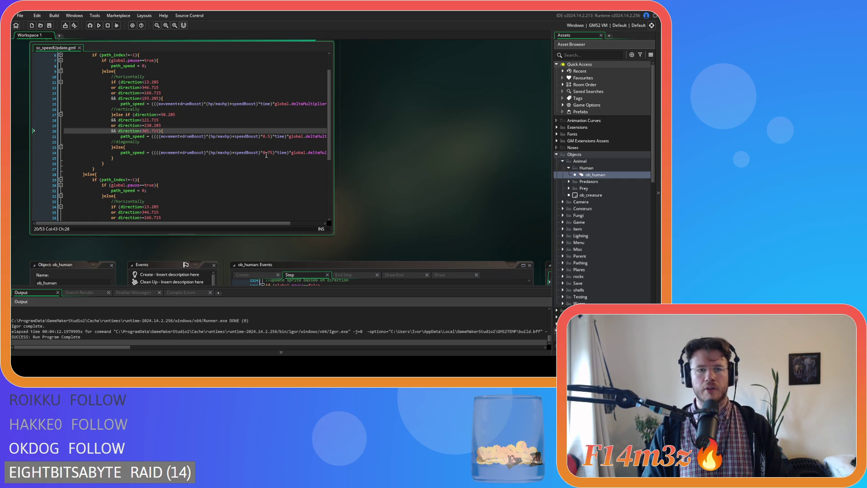
Swap 0.75 for directionMultiplier and paste that path_speed formula over lines 10–24, then save sc_speedUpdate.
left_click_drag(263, 153, 274, 153)
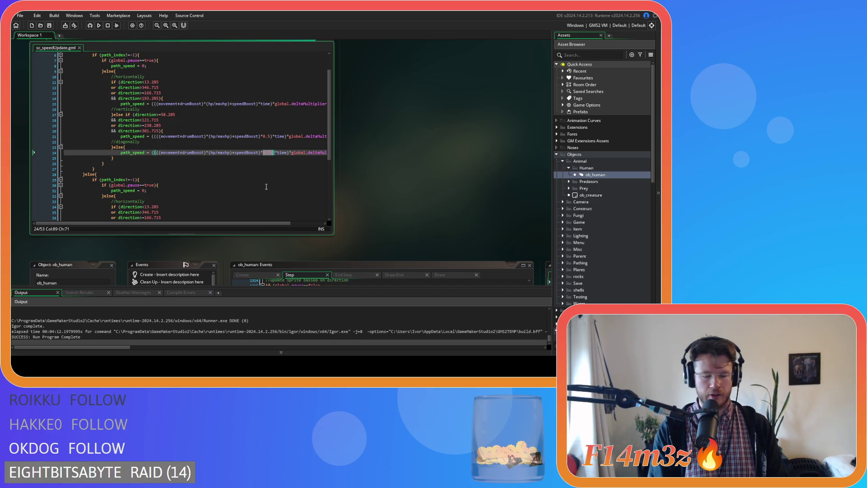
type("directionMultiplier")
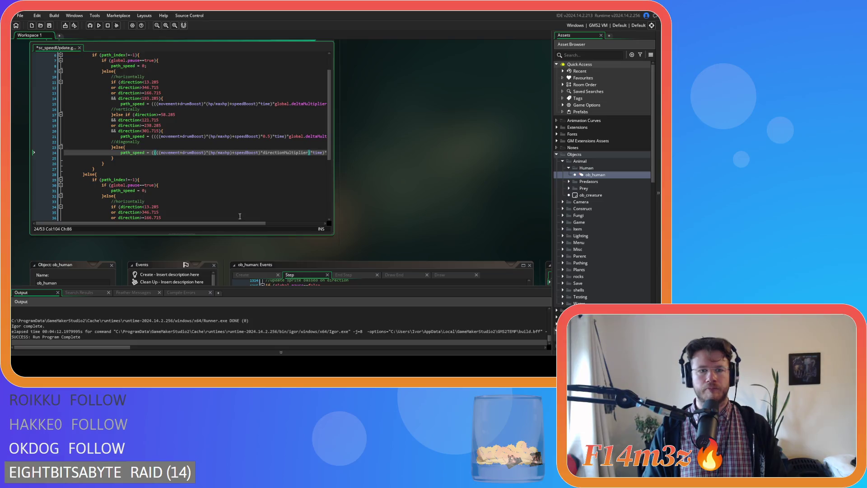
left_click_drag(242, 225, 313, 224)
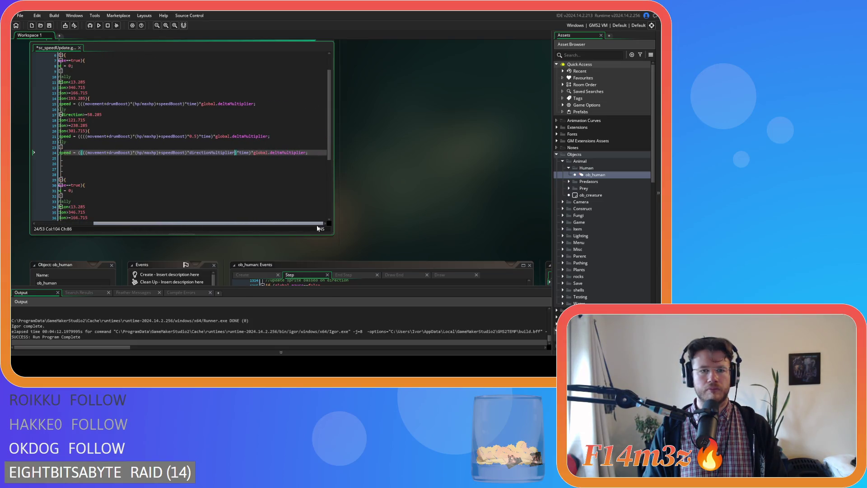
mouse_move(311, 225)
left_mouse_down()
mouse_move(256, 213)
mouse_move(296, 153)
mouse_move(98, 152)
left_mouse_up()
key("Delete")
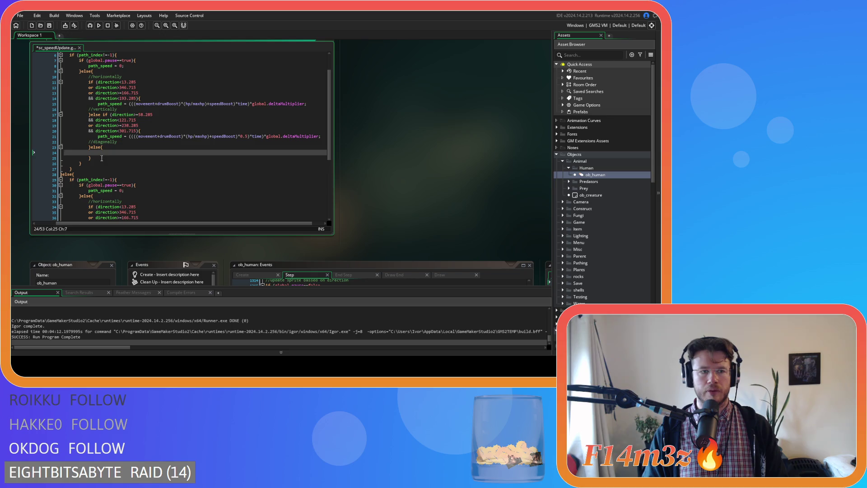
key("shift+Up")
key("shift+Up")
key("shift+Up")
key("ctrl+v")
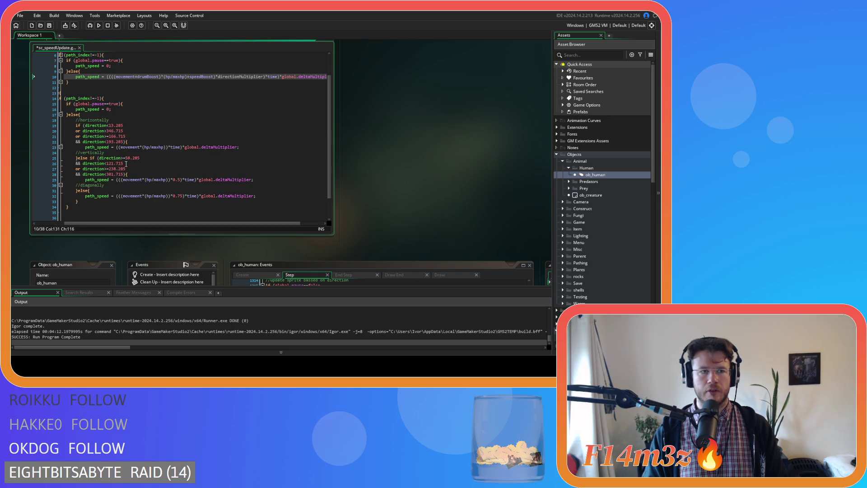
key("ctrl+s")
left_click_drag(186, 224, 147, 196)
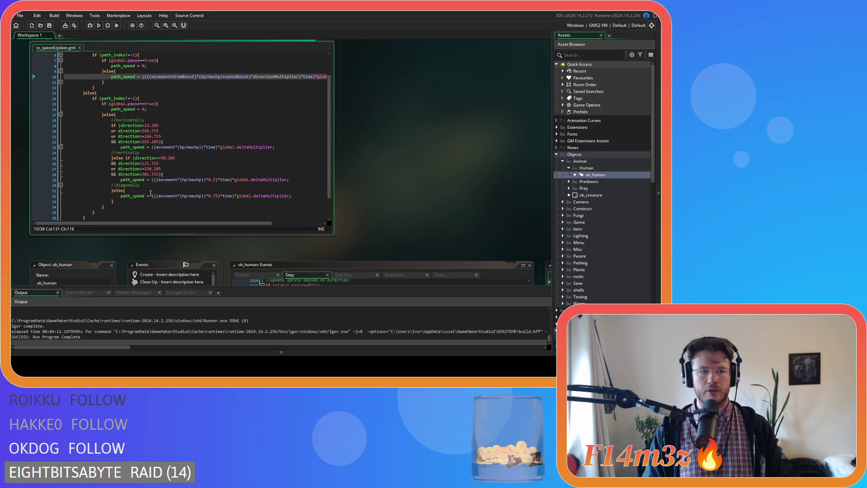
scroll(147, 196, "up", 3)
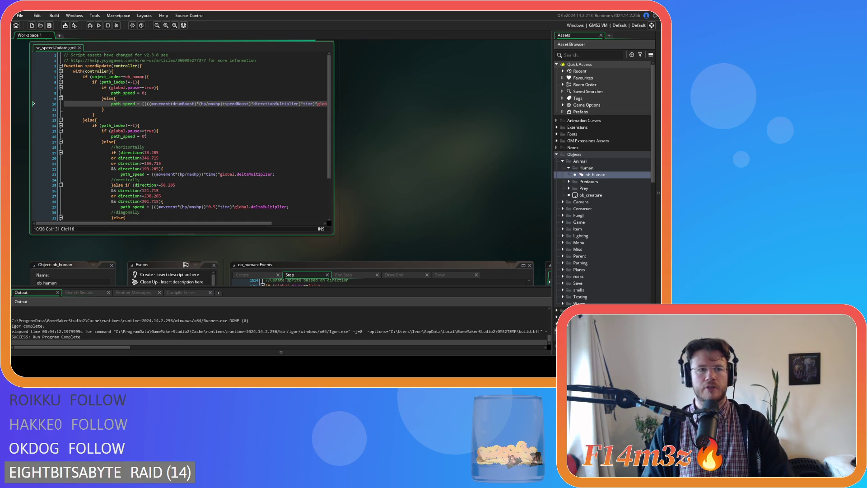
Search ob_human's Step code for the speedUpdate call with Ctrl+F.
scroll(443, 218, "up", 2)
scroll(600, 181, "down", 2)
scroll(384, 214, "down", 5)
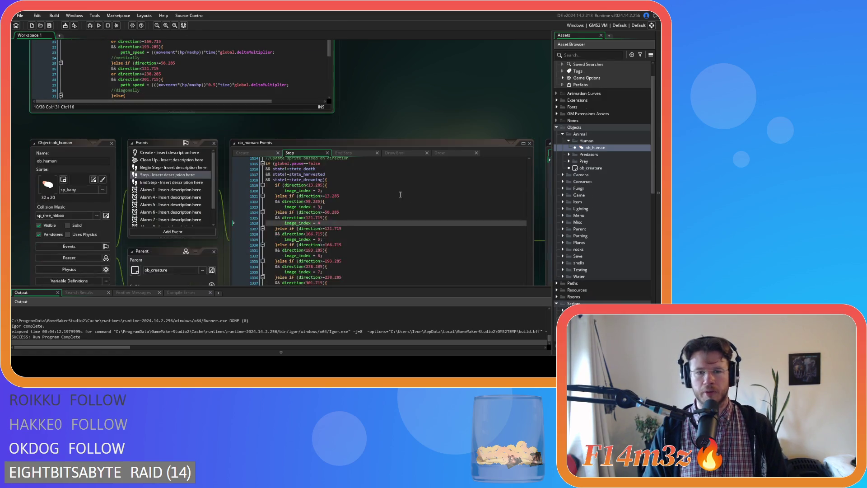
scroll(375, 203, "down", 3)
left_click(408, 230)
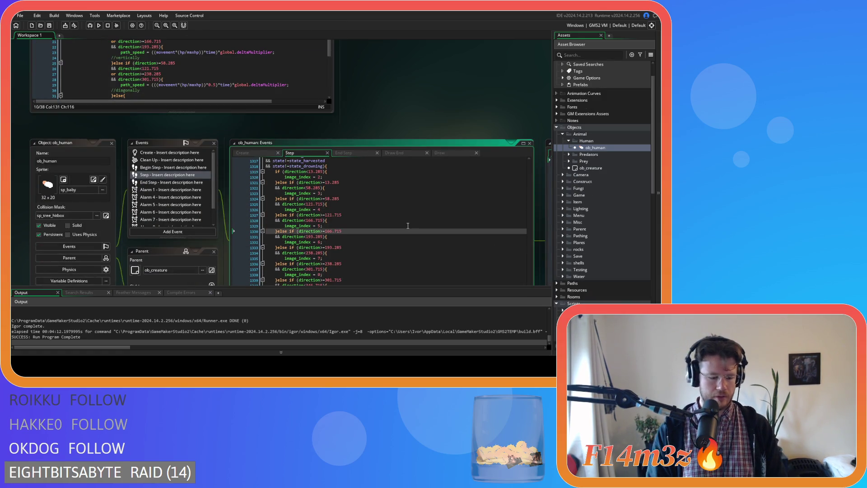
key("ctrl+d")
type("spee")
key("BackSpace")
key("BackSpace")
key("BackSpace")
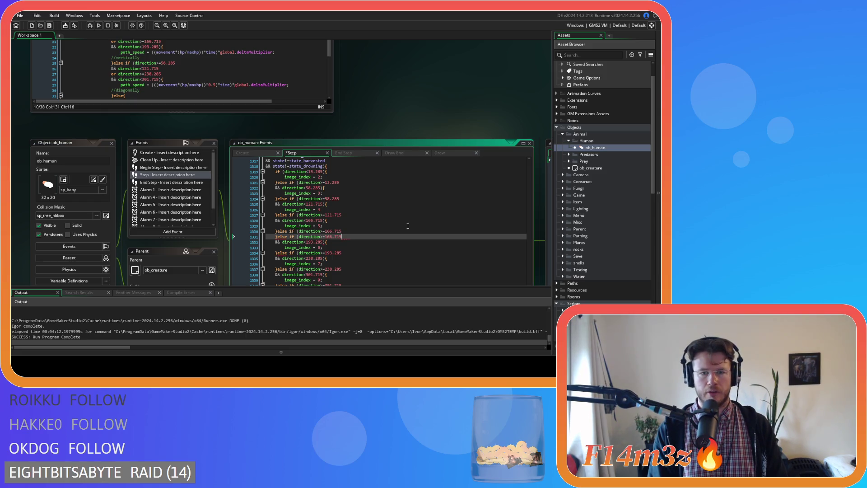
key("ctrl+f")
type("speed")
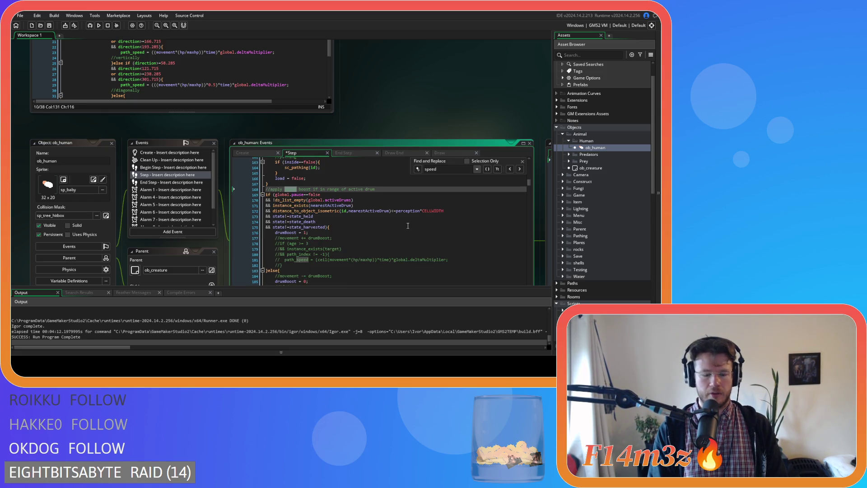
type("Update")
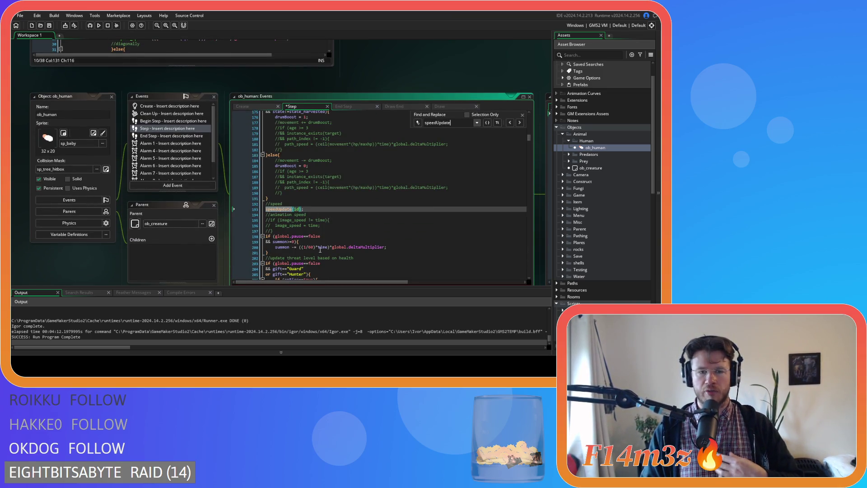
left_click(522, 115)
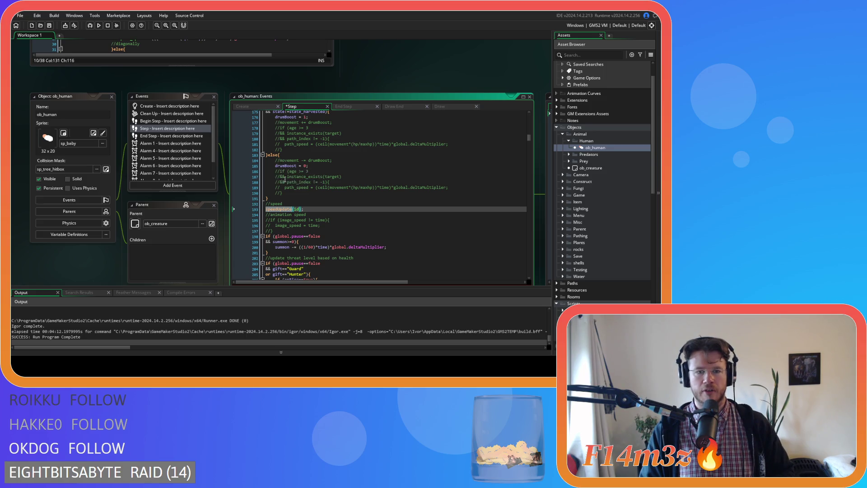
Review the speedUpdate(id) call and commented animation code, then save the Step event.
left_click(320, 207)
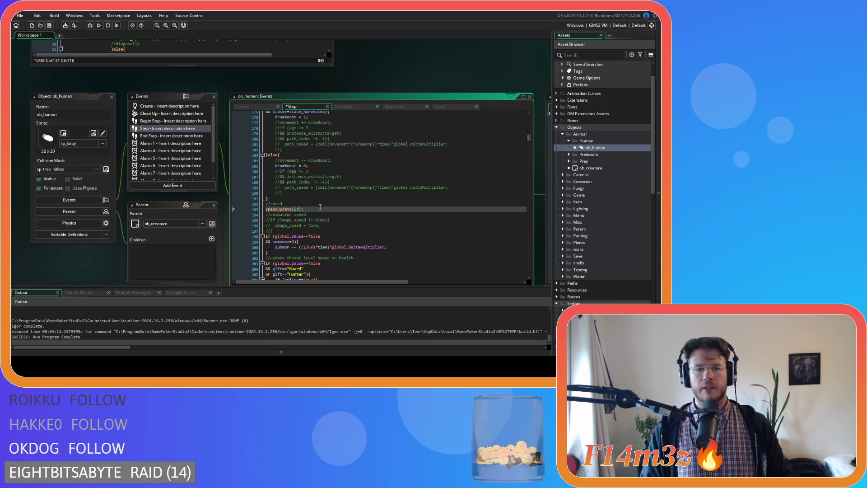
left_click(285, 226)
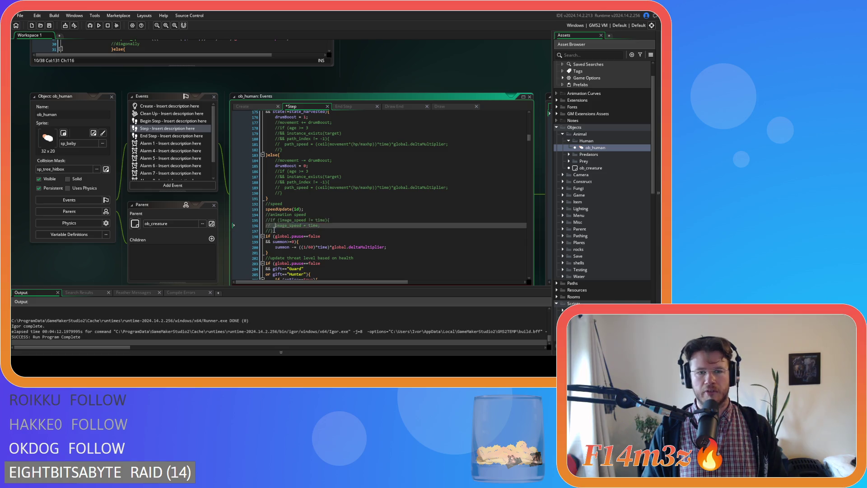
left_click_drag(282, 231, 260, 210)
left_click(315, 213)
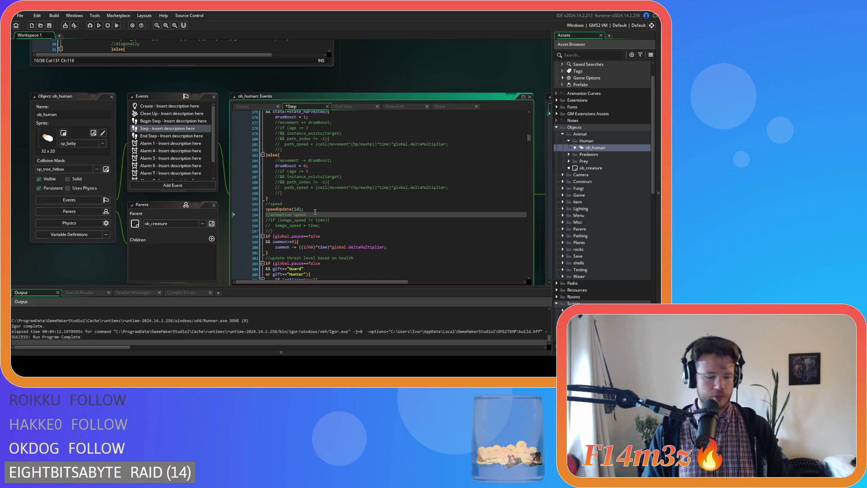
key("ctrl+s")
scroll(359, 203, "up", 5)
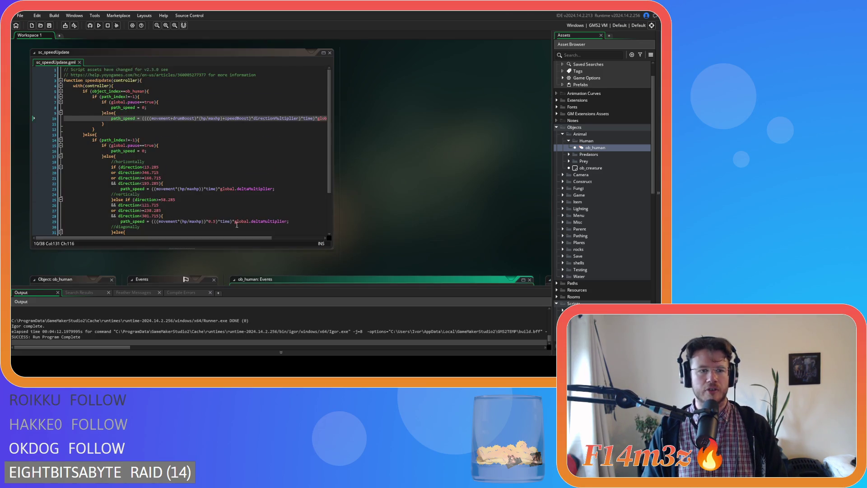
Paste the line 10 path_speed formula over the second block's direction branches and save.
scroll(358, 204, "up", 3)
mouse_move(329, 170)
left_mouse_down()
mouse_move(330, 194)
mouse_move(329, 173)
mouse_move(322, 184)
left_mouse_up()
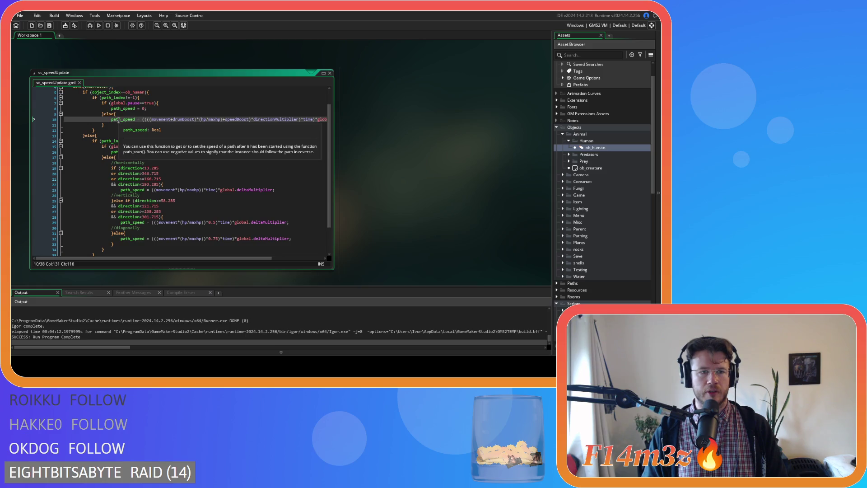
left_click_drag(111, 120, 329, 121)
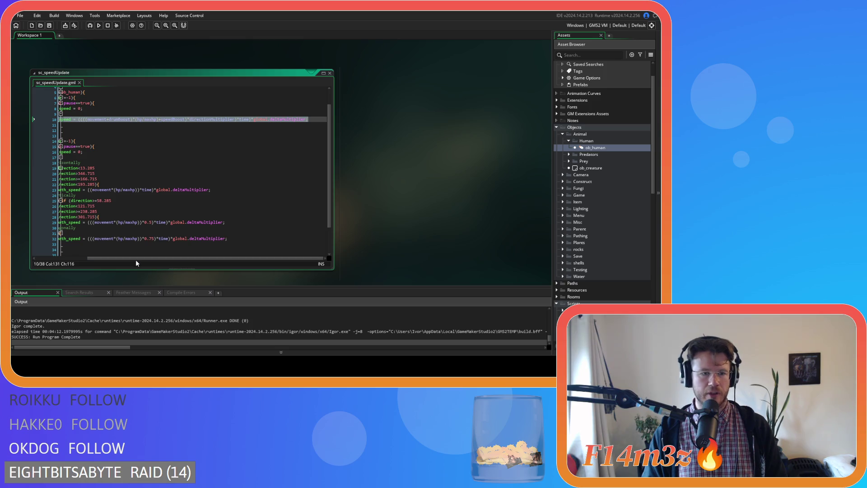
scroll(135, 256, "left", 5)
scroll(120, 233, "down", 2)
left_click_drag(116, 210, 107, 134)
left_click(180, 190)
key("Up")
left_click_drag(116, 216, 111, 135)
scroll(205, 194, "up", 3)
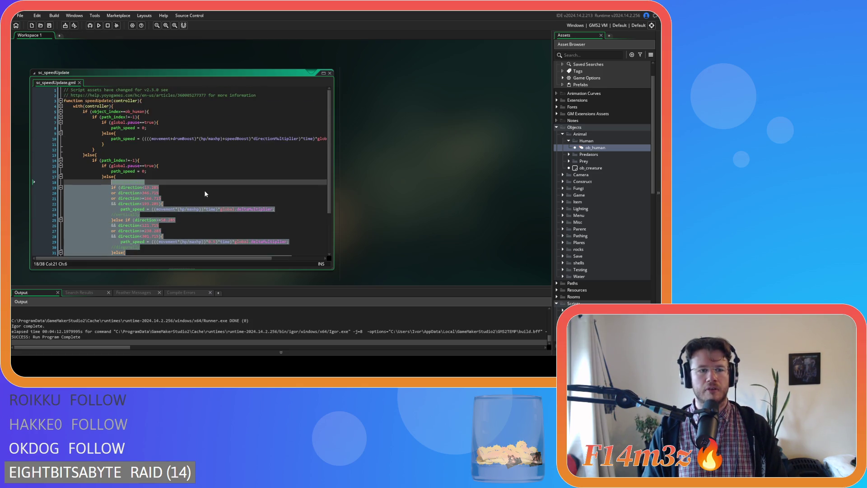
scroll(205, 194, "down", 3)
scroll(205, 194, "up", 3)
type("path_speed = ((((movement+drumBoost)*(hp/maxhp)+speedBoost)*directionMultiplier)*time)*global.deltaMultiplier;")
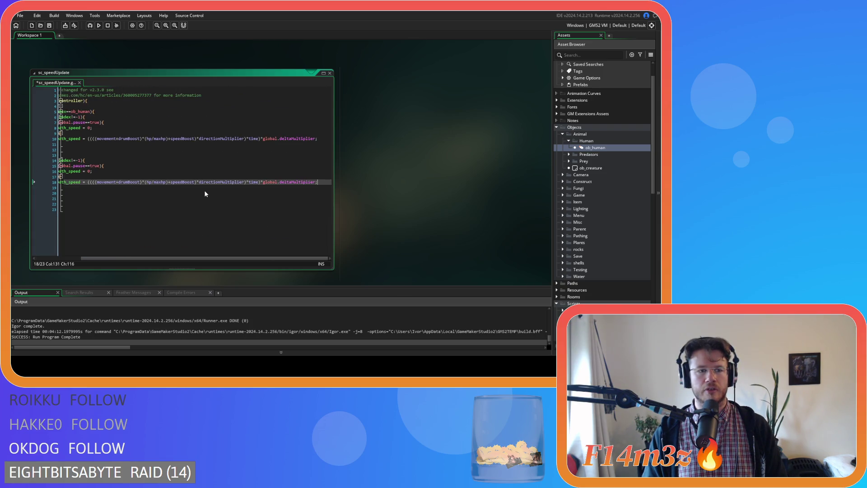
left_click_drag(137, 258, 90, 259)
key("ctrl+s")
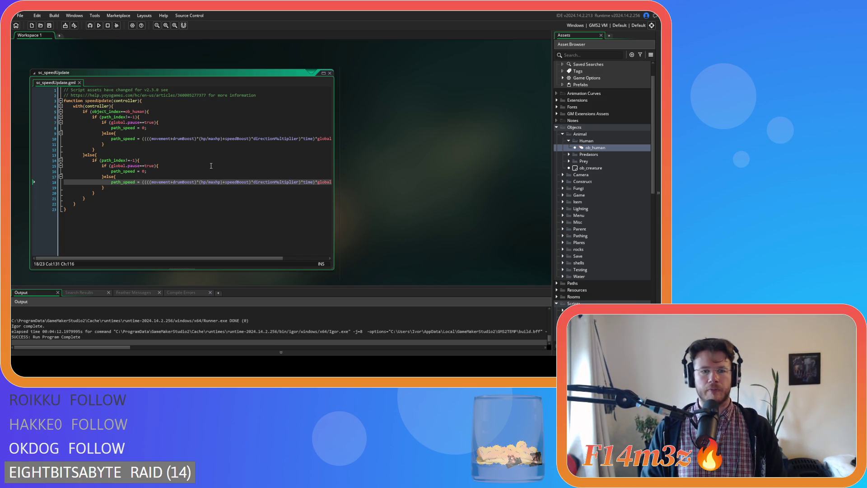
Restore the original branches and replace the diagonal line's 0.75 factor with directionMultiplier.
key("ctrl+v")
scroll(231, 195, "down", 3)
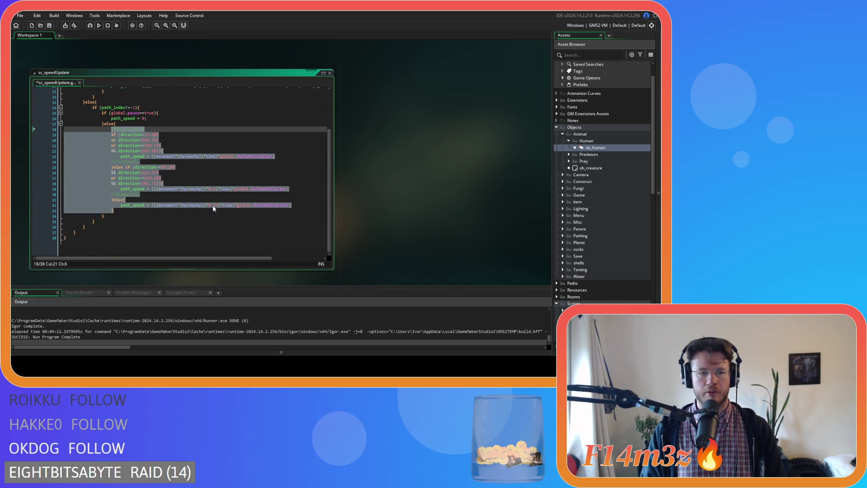
left_click(286, 89)
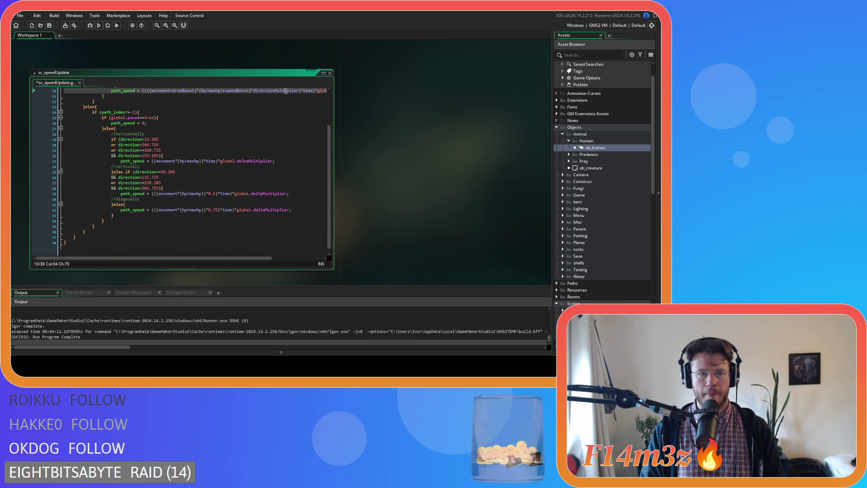
double_click(285, 90)
key("ctrl+c")
left_click_drag(208, 210, 211, 213)
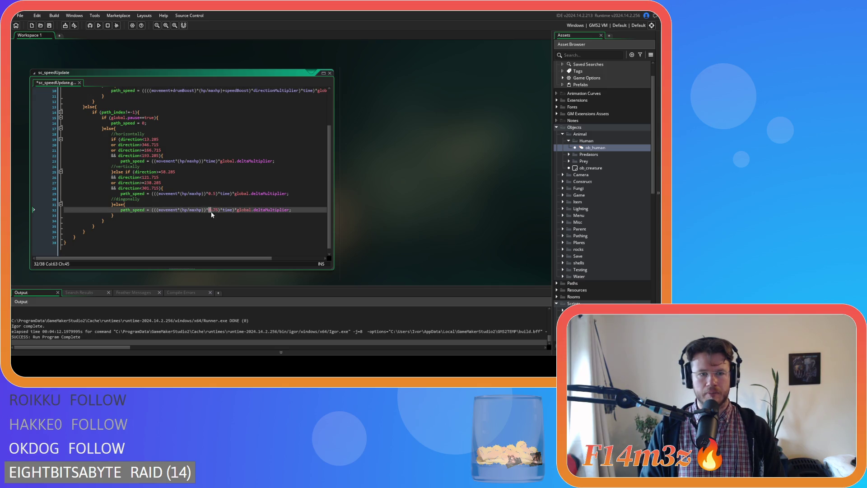
key("ctrl+v")
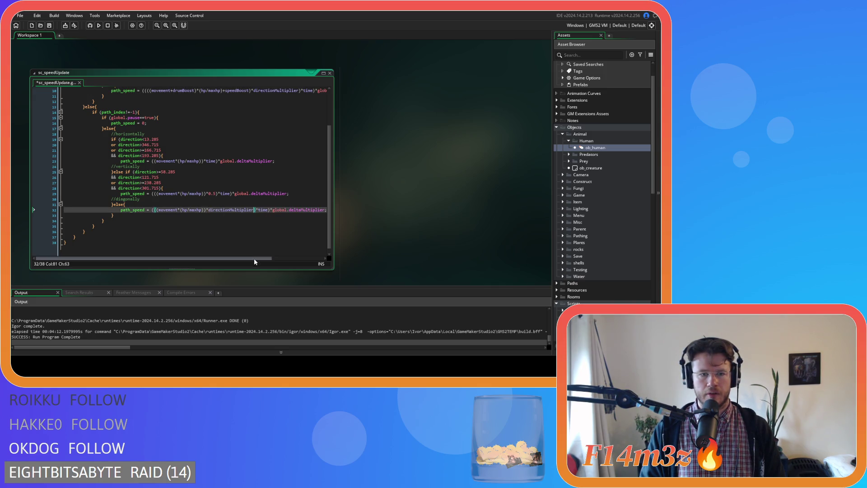
Move the rewritten path_speed line over the whole directional if/else block and save sc_speedUpdate.
left_click_drag(254, 258, 283, 258)
left_click_drag(290, 210, 144, 210)
key("shift+Home")
key("Delete")
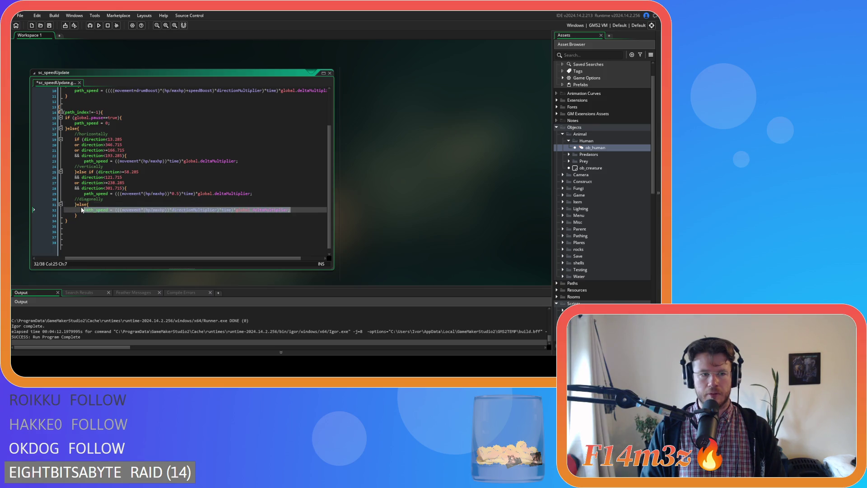
left_click_drag(86, 211, 72, 131)
type("path_speed = (((movement*(hp/maxhp))*directionMultiplier)*time)*global.deltaMultiplier;")
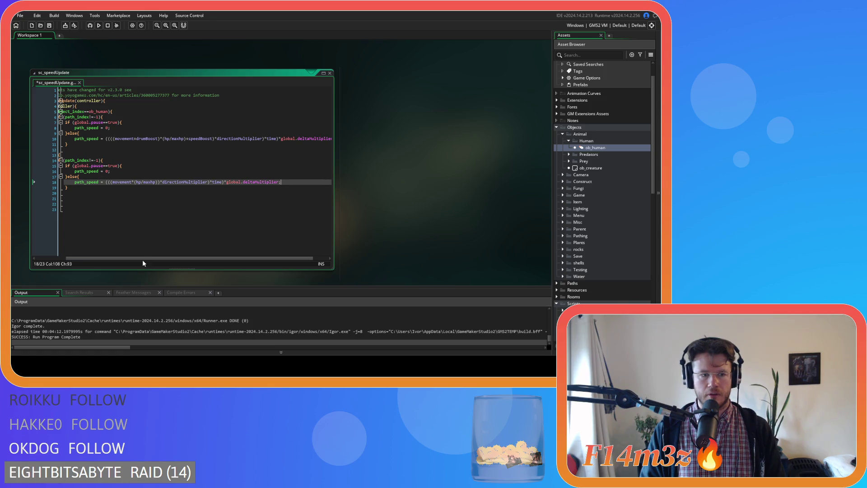
left_click_drag(143, 258, 111, 258)
key("ctrl+s")
left_click(177, 175)
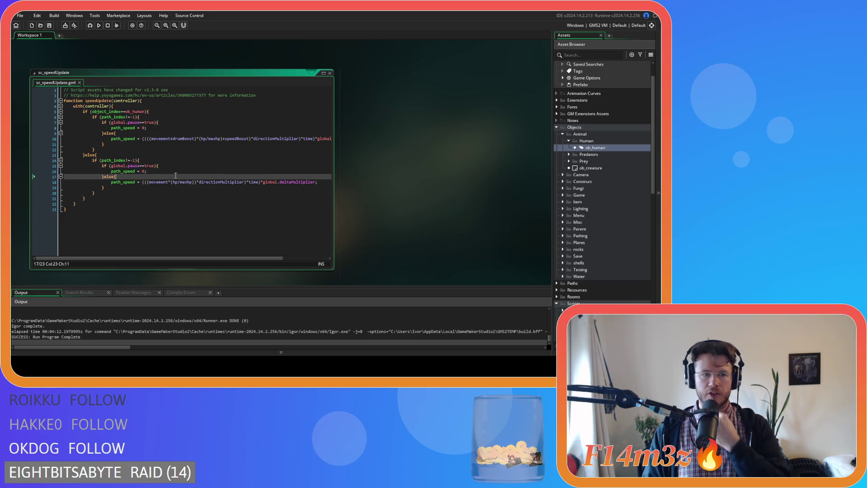
Review the non-human branch's paused and path_index lines, and the human branch's line 6 condition.
left_click(145, 189)
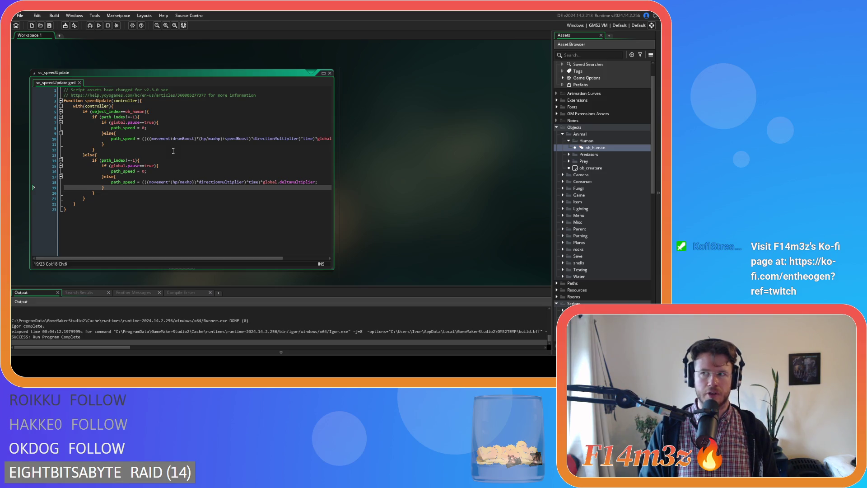
left_click(175, 170)
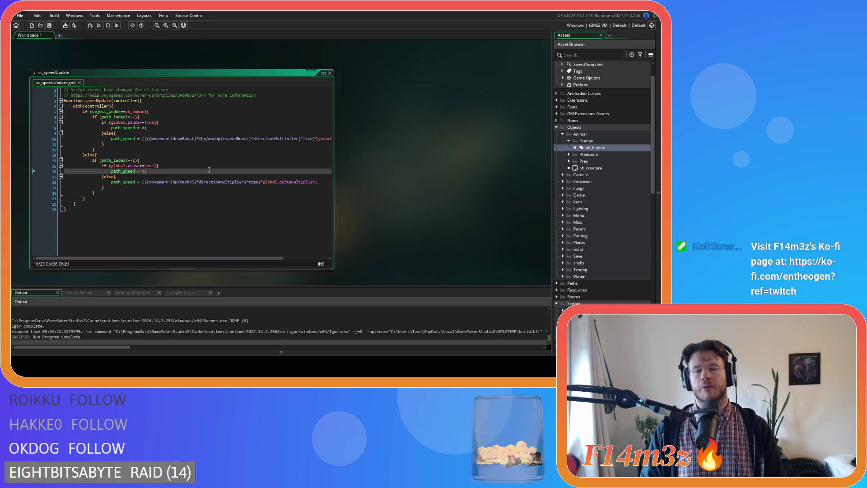
left_click(211, 155)
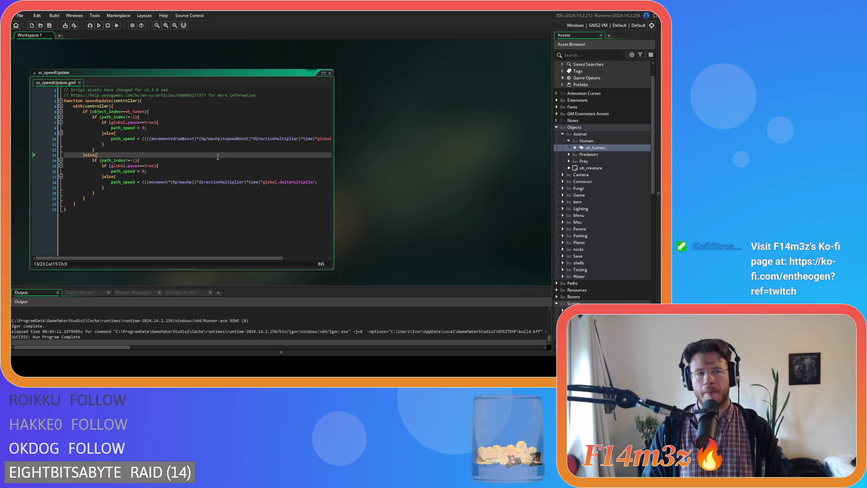
left_click(280, 117)
left_click(291, 160)
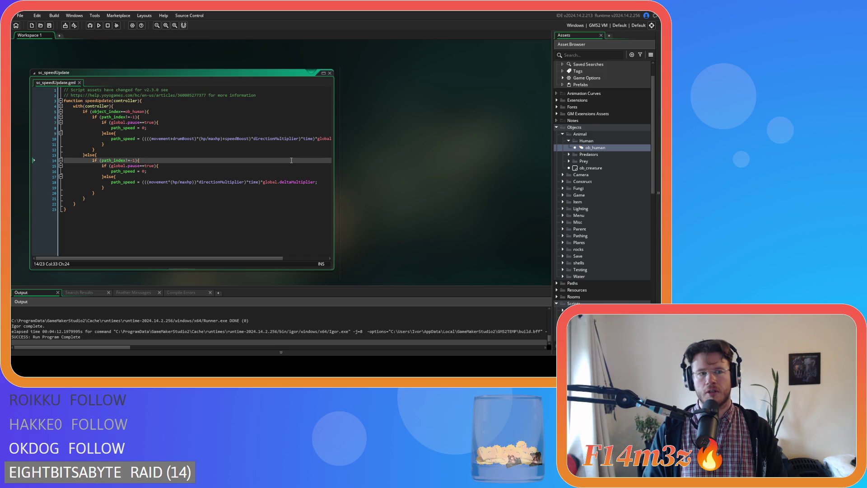
left_click(267, 129)
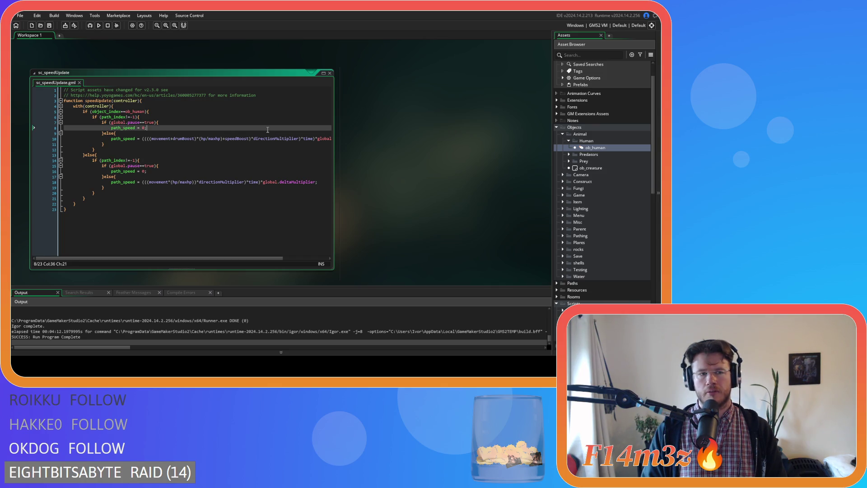
left_click(140, 117)
key("Left")
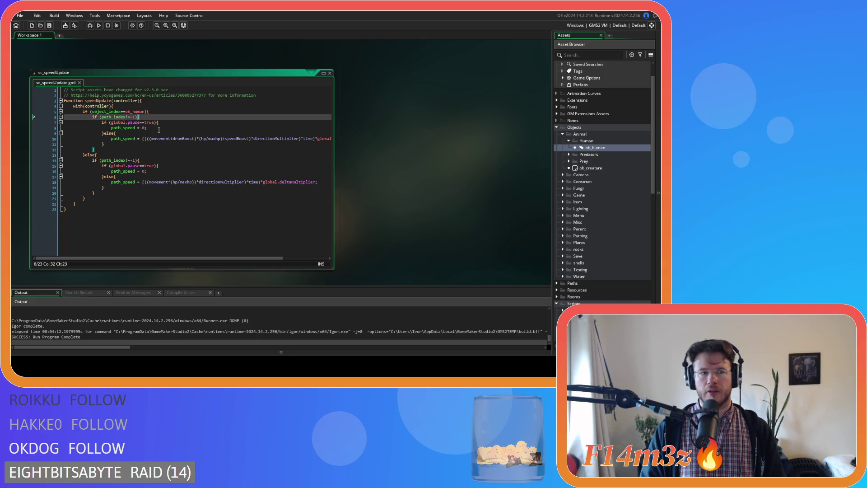
Check the ob_human test and the final deltaMultiplier path_speed line, then open ob_human.
left_click_drag(114, 111, 148, 113)
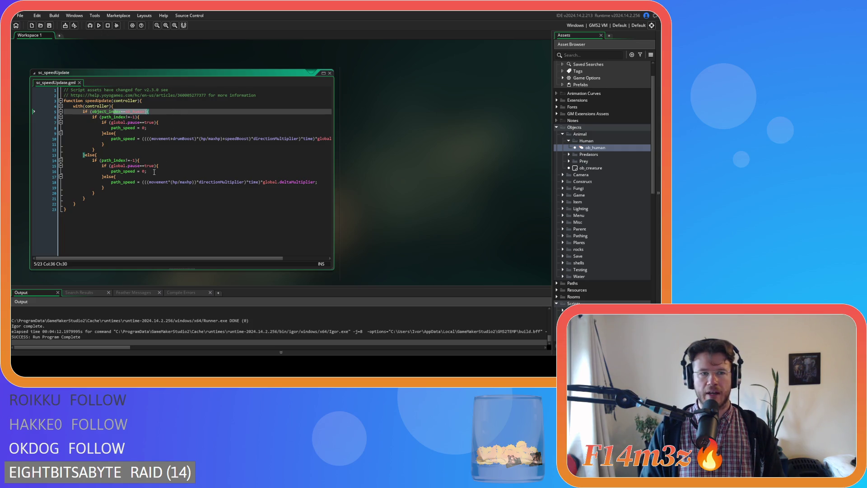
left_click(136, 117)
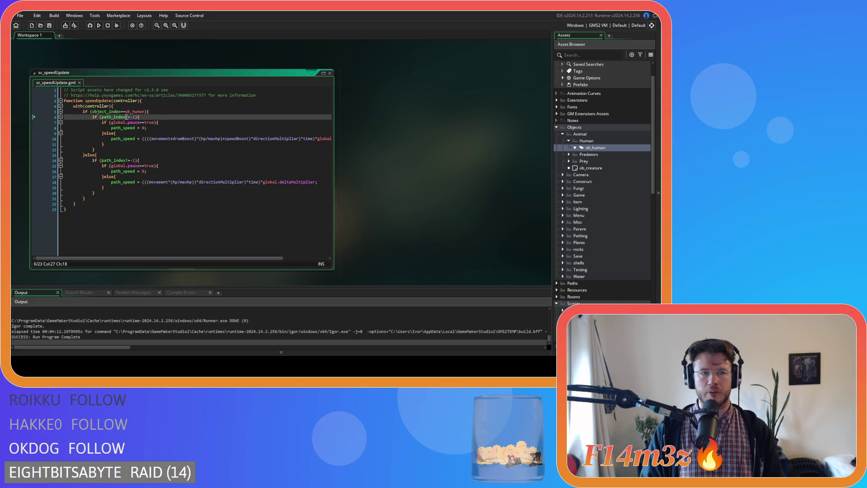
type("!")
left_click(209, 128)
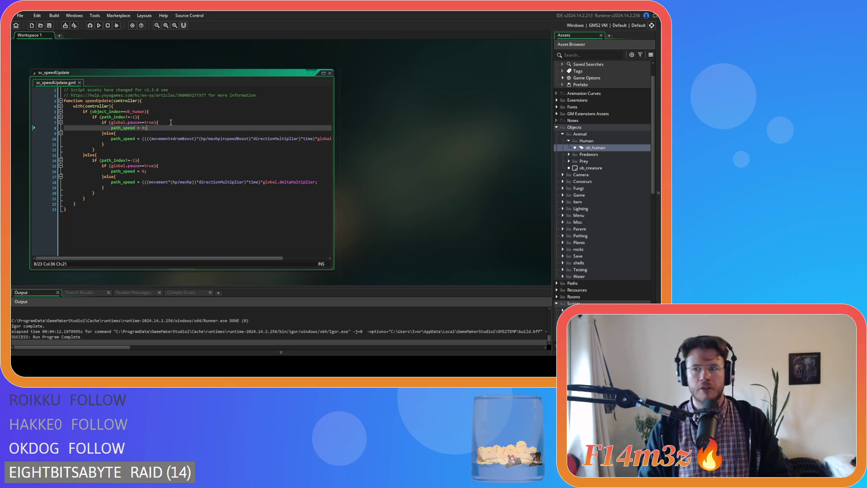
left_click(203, 133)
left_click(271, 193)
left_click(296, 181)
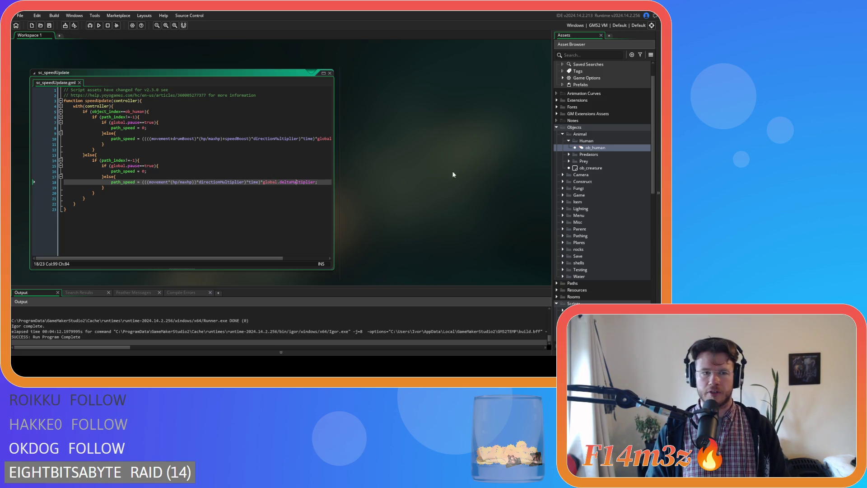
double_click(611, 150)
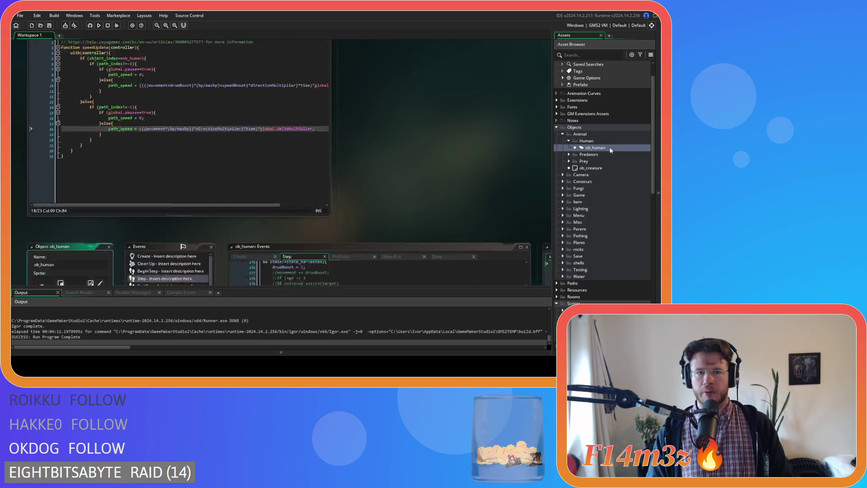
Add directionMultiplier = 1 below speedBoost = 0 in ob_human's Create event, then view the Step event.
left_click(255, 73)
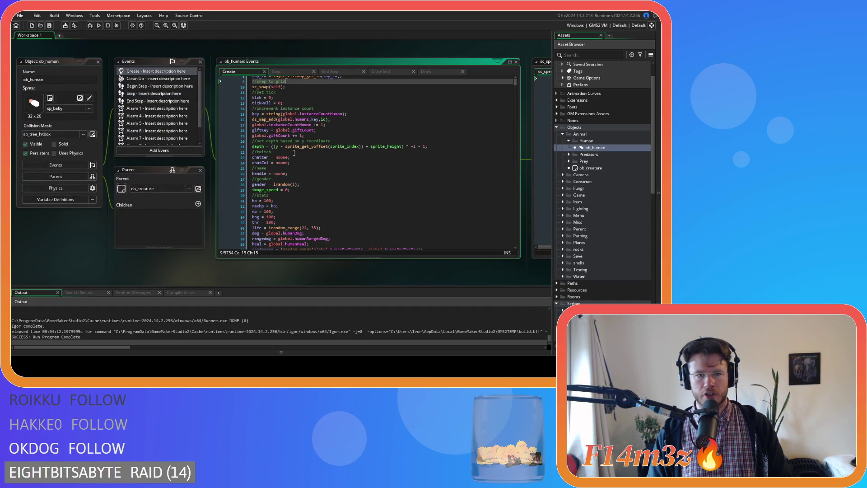
scroll(294, 153, "down", 9)
left_click(297, 177)
key("Return")
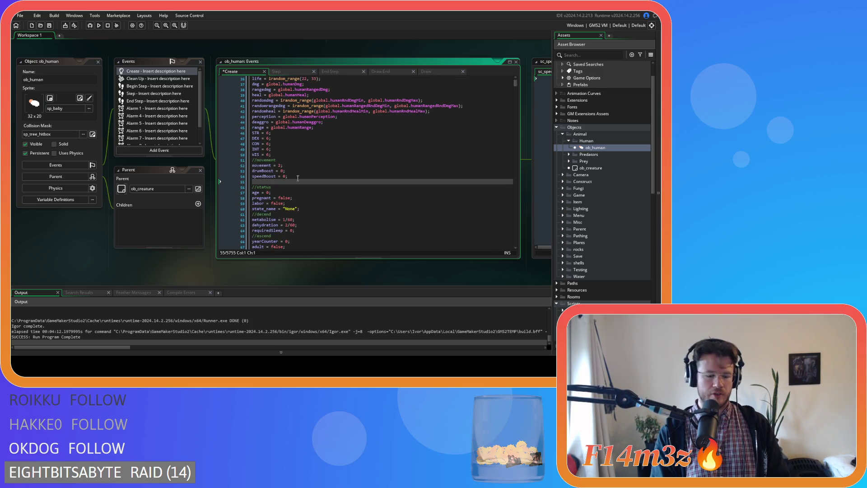
type("direction=")
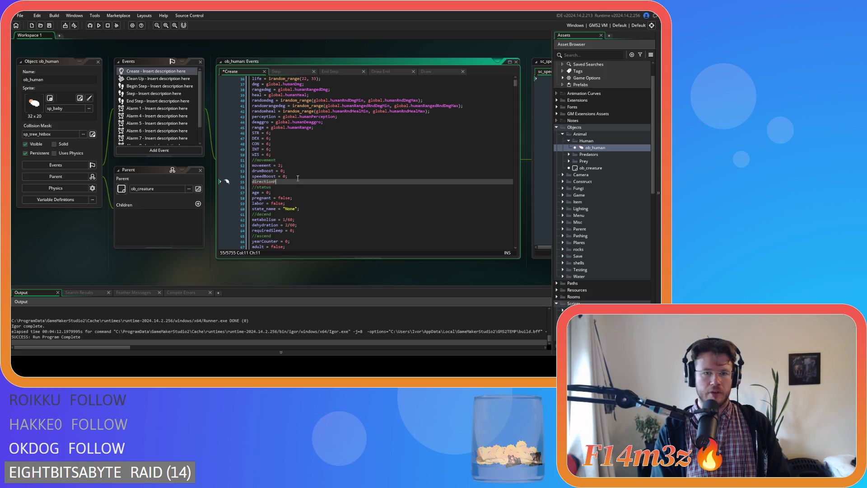
type("ultiplier")
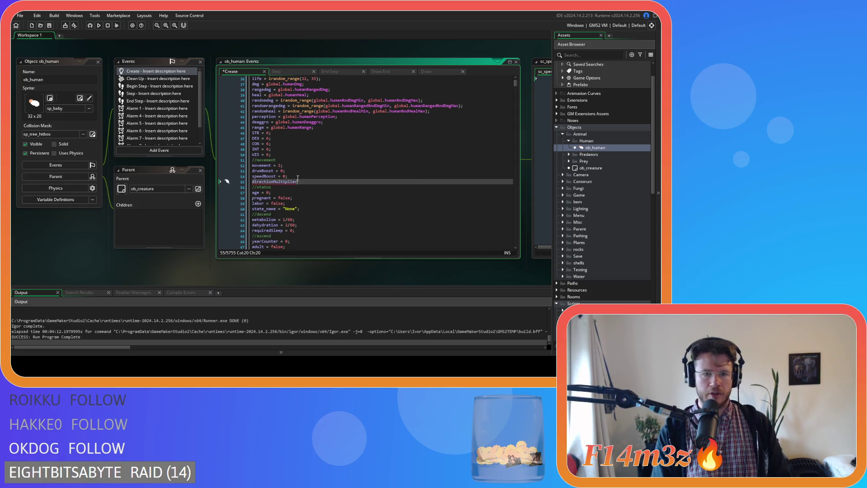
type(" = 1;")
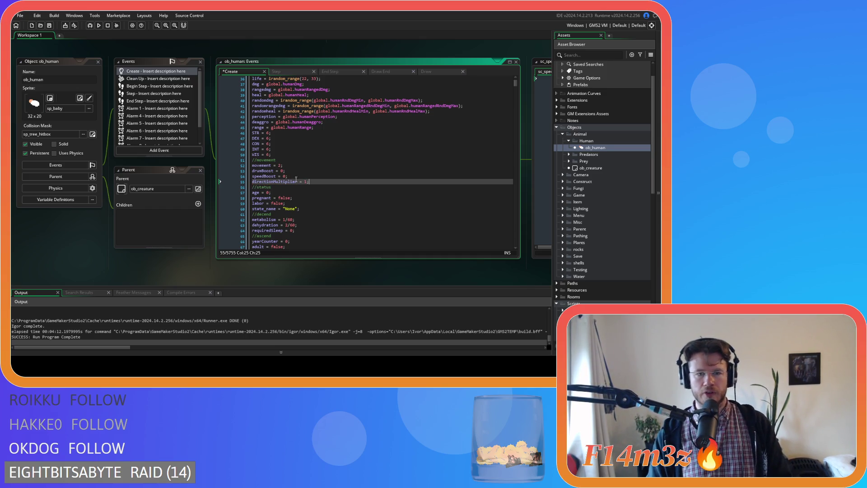
double_click(290, 181)
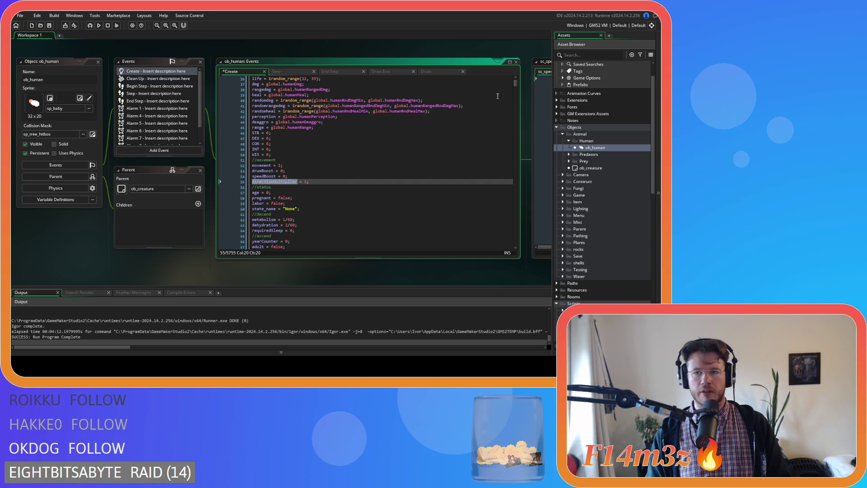
left_click(289, 72)
left_click_drag(515, 101, 515, 236)
Delete the duplicate direction>=166.715 else-if line in ob_human's Step event and save.
scroll(422, 231, "down", 2)
left_click(322, 129)
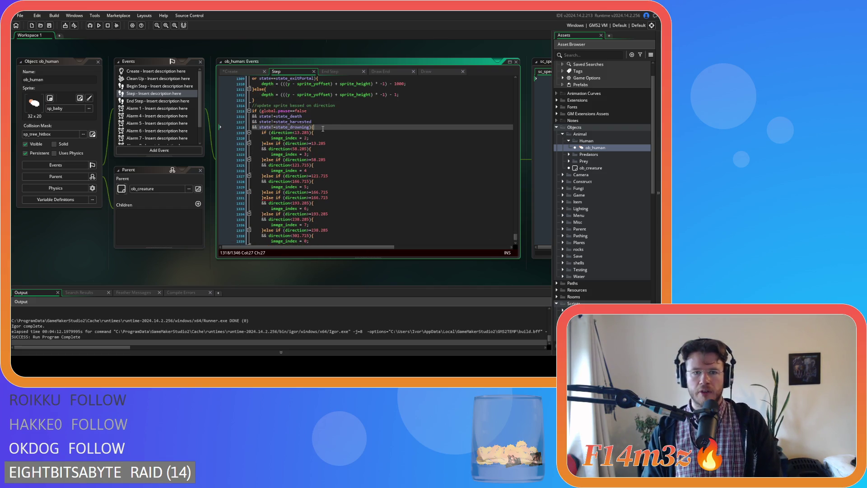
left_click(265, 202)
left_click(273, 198)
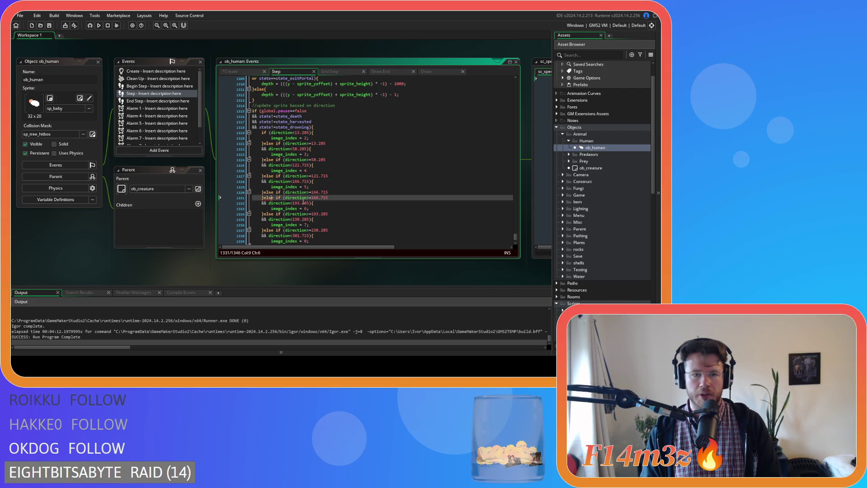
key("End")
key("shift+Up")
key("BackSpace")
left_click(332, 176)
key("ctrl+s")
Add directionMultiplier = 1; after the first image_index = 2 line and copy it.
left_click(326, 130)
key("Return")
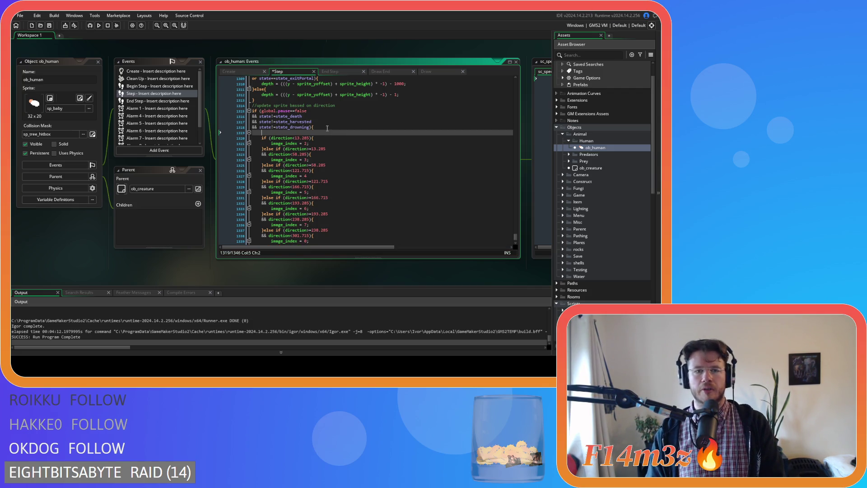
type("//right")
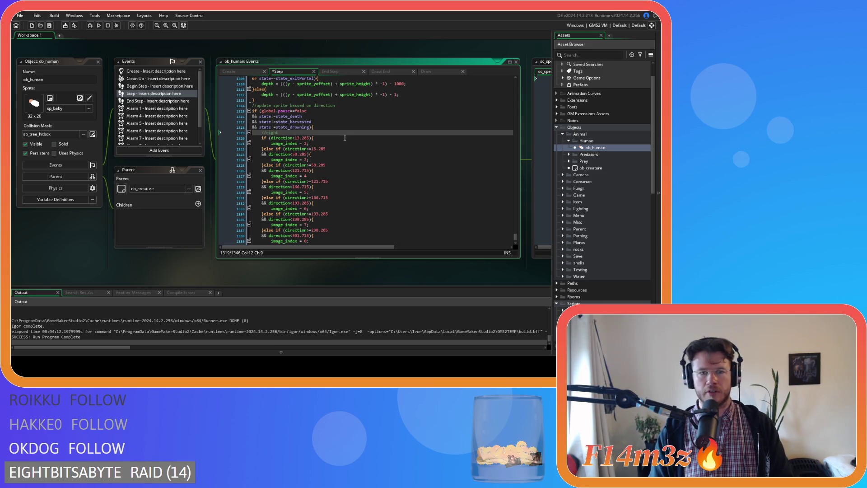
left_click(326, 146)
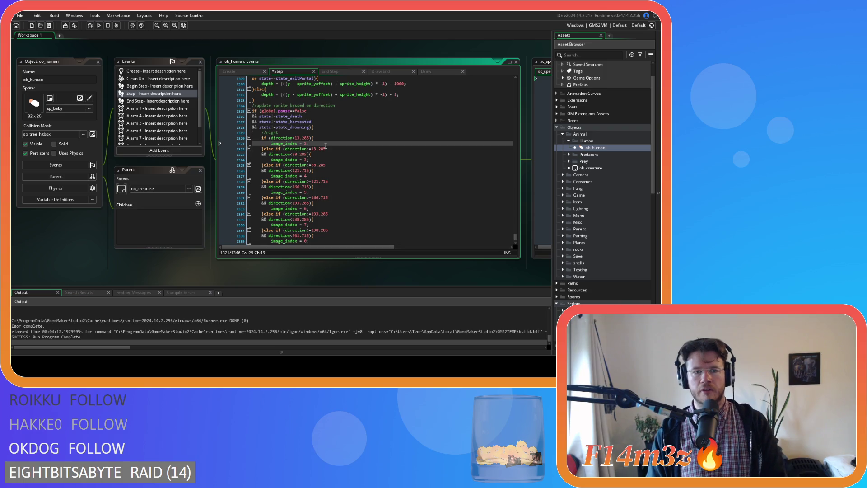
key("Return")
type("//up")
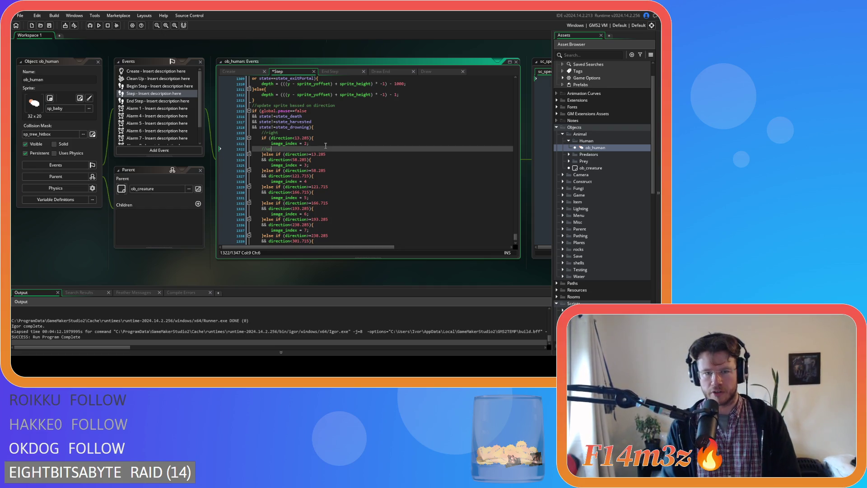
key("BackSpace")
key("BackSpace")
key("BackSpace")
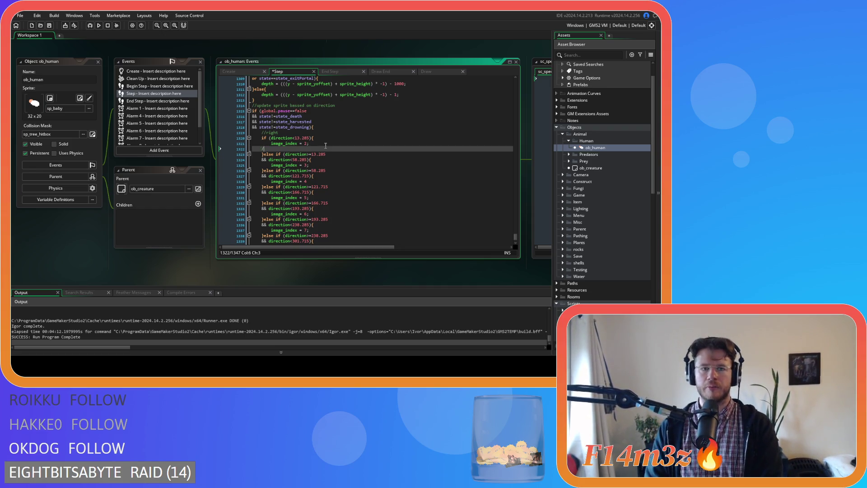
left_click(280, 133)
key("BackSpace")
key("BackSpace")
key("BackSpace")
left_click(329, 138)
key("Return")
type("directionMultiplier = ")
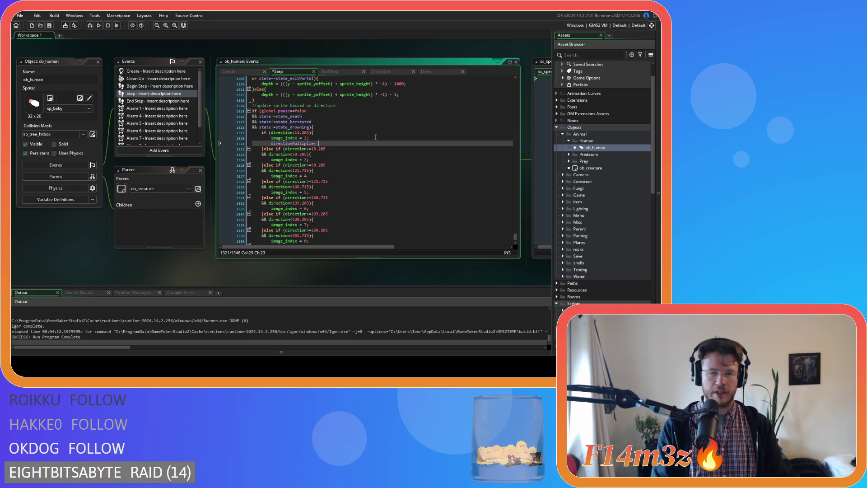
type("1;")
left_click_drag(328, 143, 275, 146)
key("ctrl+c")
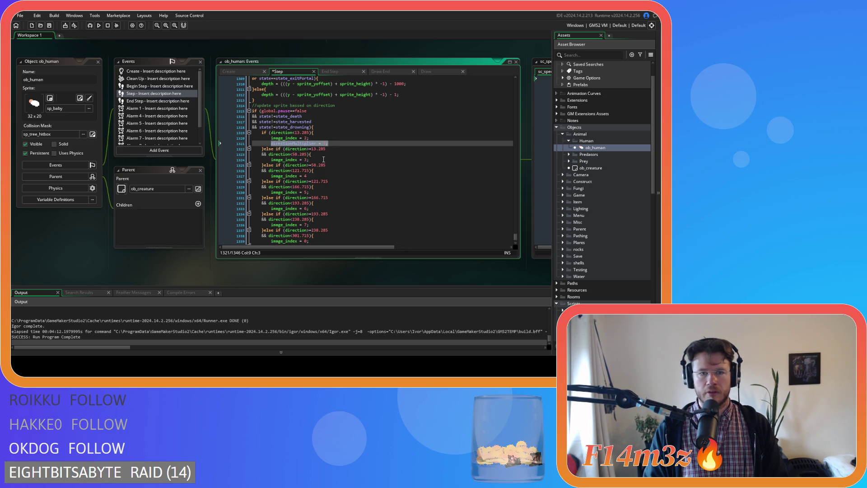
Paste directionMultiplier = 1; after the image_index = 3, 4, 5 and 6 lines.
left_click(347, 158)
key("Return")
key("ctrl+v")
left_click(313, 182)
key("Return")
key("ctrl+v")
left_click(320, 203)
key("Return")
key("ctrl+v")
scroll(323, 190, "down", 3)
left_click(326, 170)
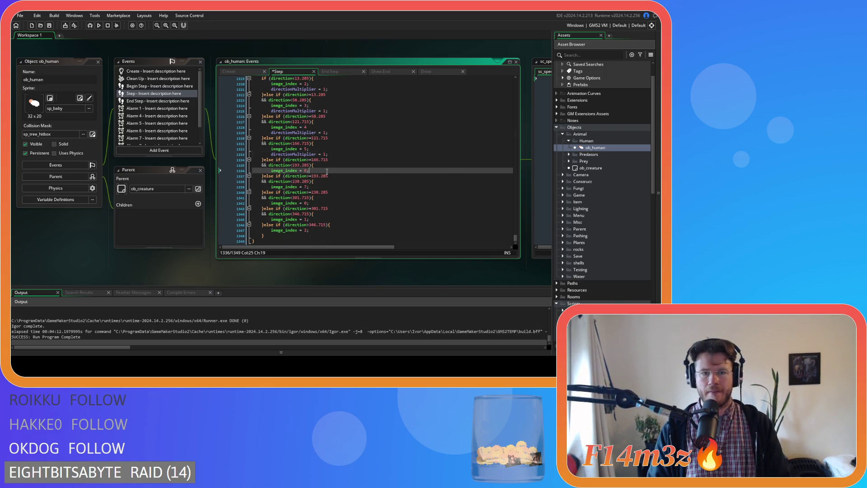
key("Return")
key("ctrl+v")
Paste directionMultiplier = 1; after the image_index = 7, 0, 1 and 2 lines, then save.
left_click(327, 192)
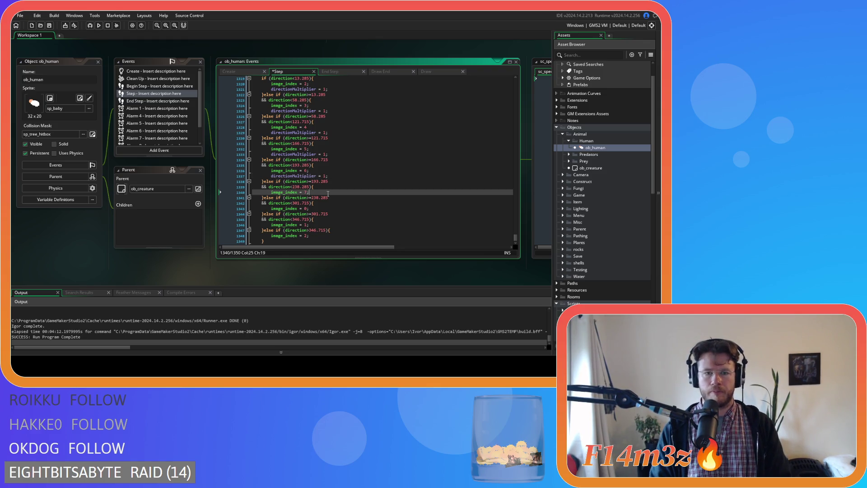
key("Return")
key("ctrl+v")
left_click(316, 214)
key("Return")
key("ctrl+v")
scroll(323, 212, "down", 2)
left_click(328, 209)
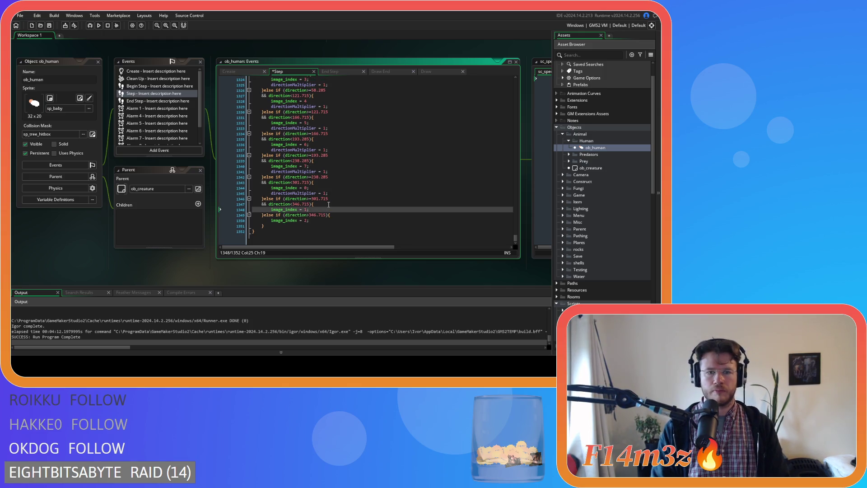
key("Return")
key("ctrl+v")
left_click(319, 226)
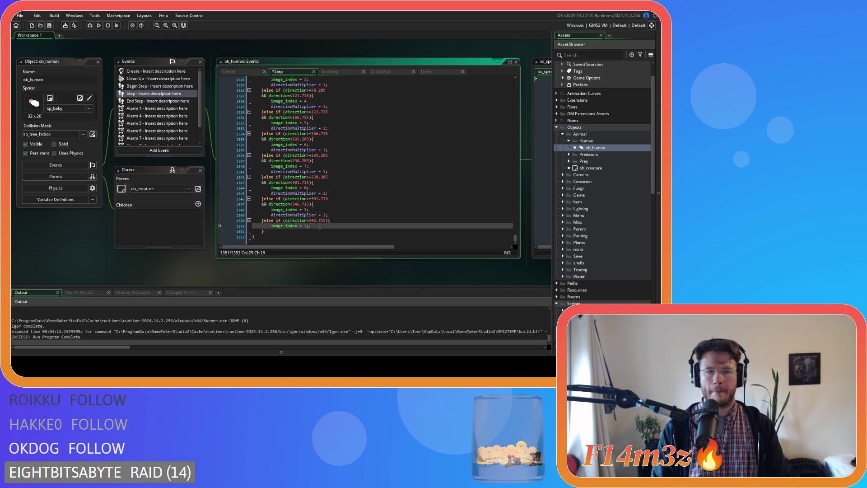
key("Return")
key("ctrl+v")
key("ctrl+s")
scroll(349, 202, "up", 3)
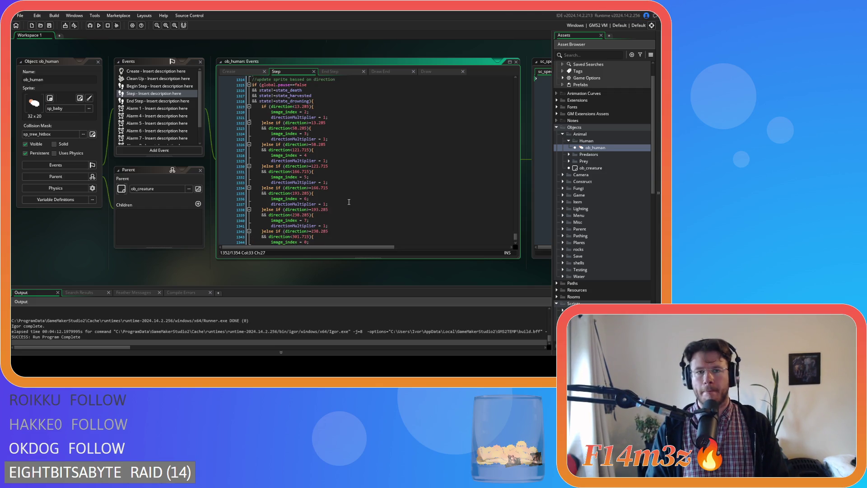
scroll(337, 130, "up", 2)
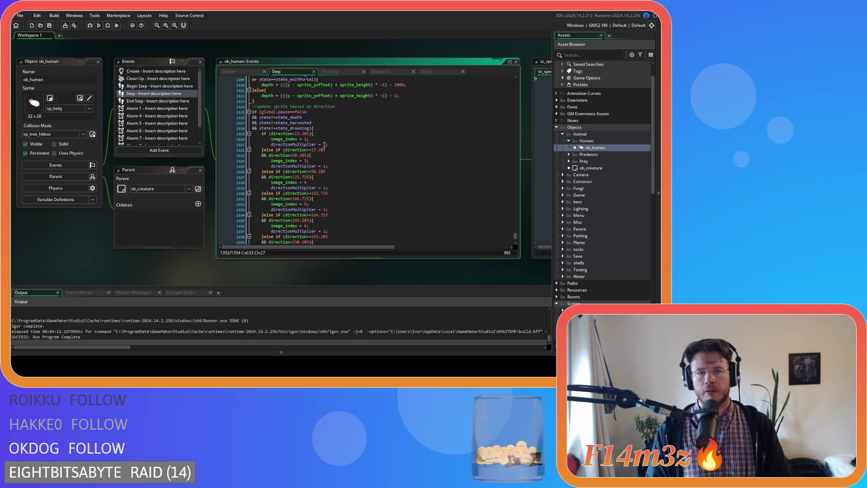
Set directionMultiplier to 0.75 in the diagonal image_index = 3, 5, 7 and 1 branches.
double_click(324, 166)
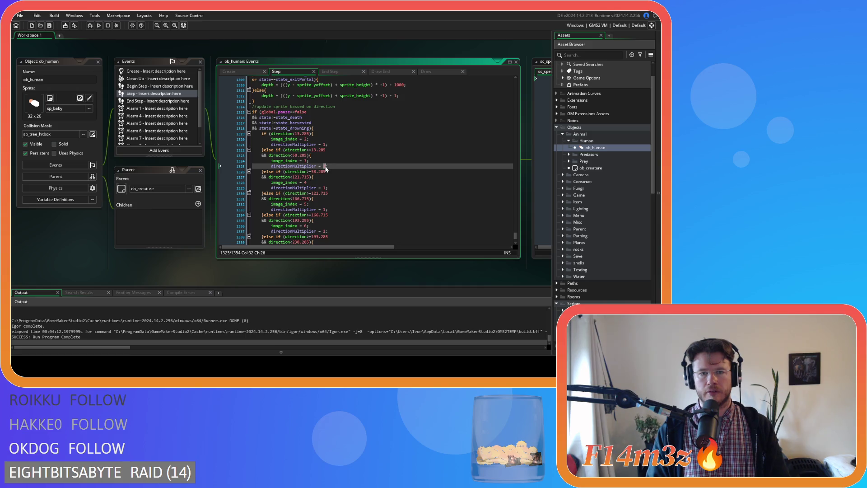
type("0")
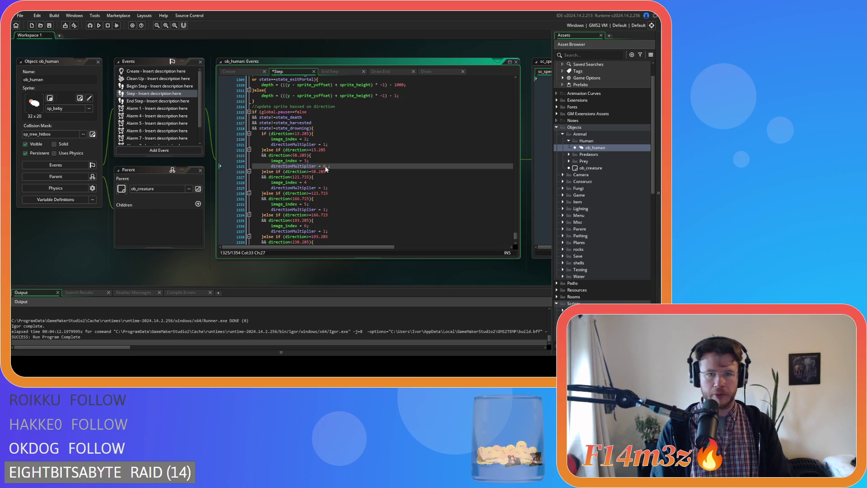
type(".75")
key("shift+Left")
key("shift+Left")
key("shift+Left")
key("ctrl+c")
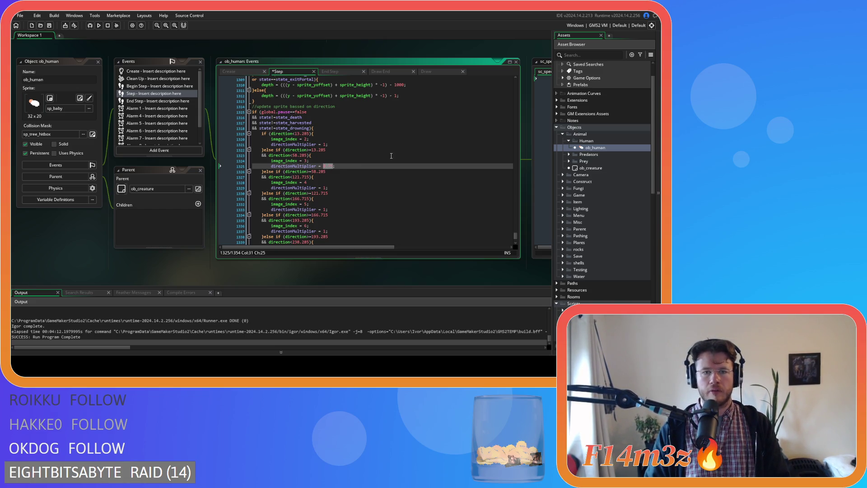
scroll(382, 159, "down", 1)
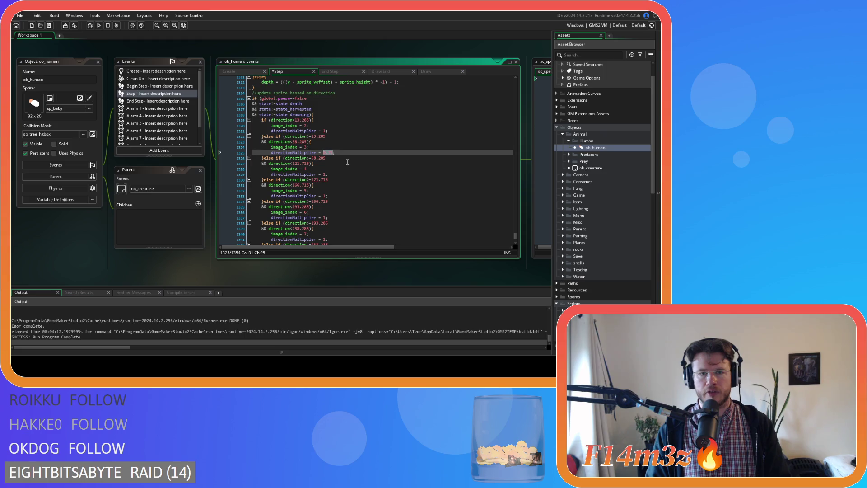
scroll(348, 162, "down", 1)
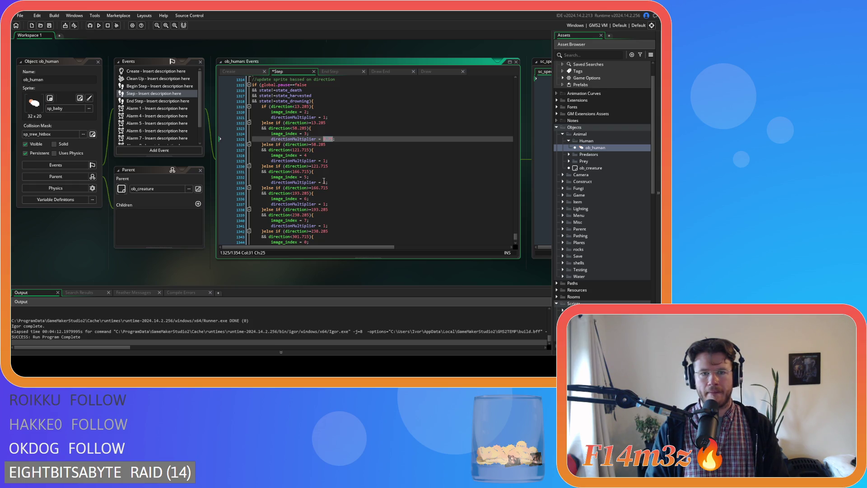
double_click(324, 182)
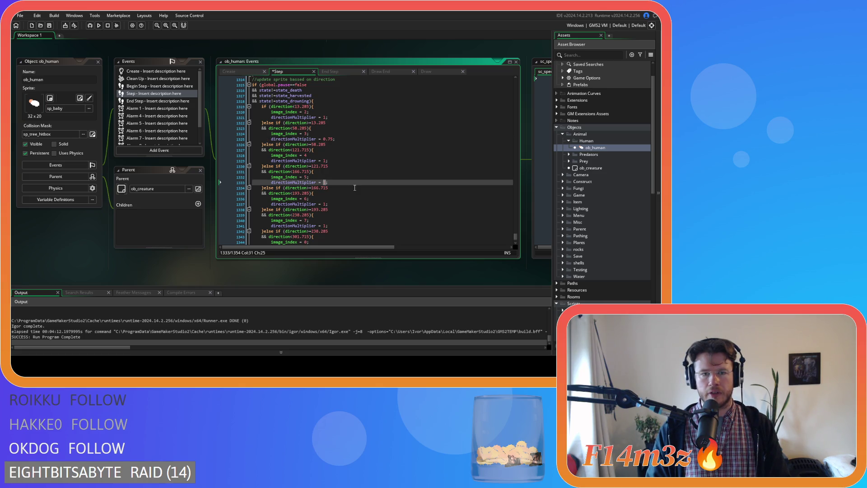
key("ctrl+v")
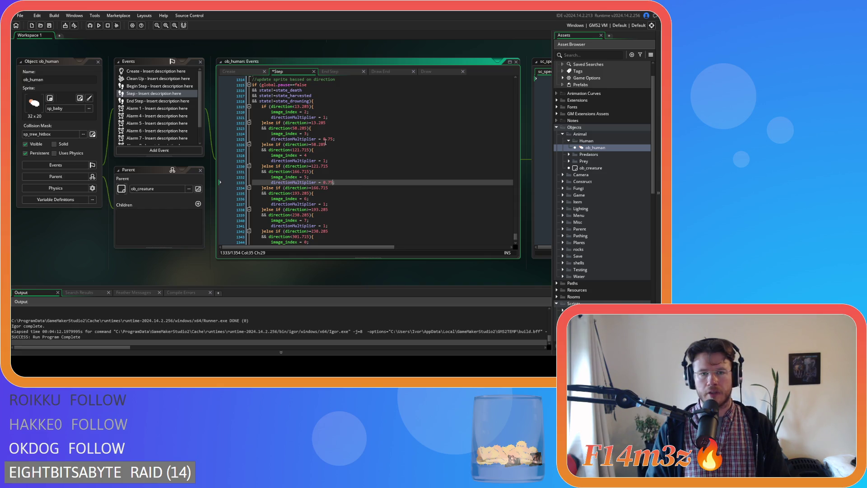
scroll(325, 181, "down", 1)
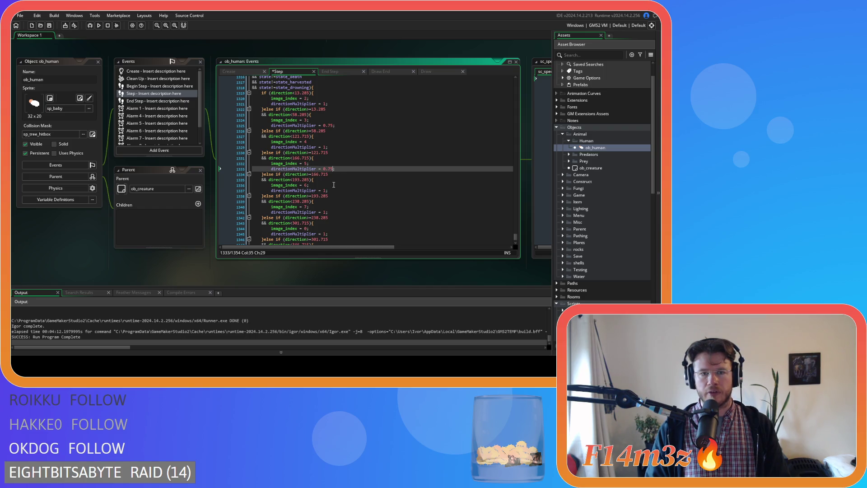
scroll(334, 185, "down", 1)
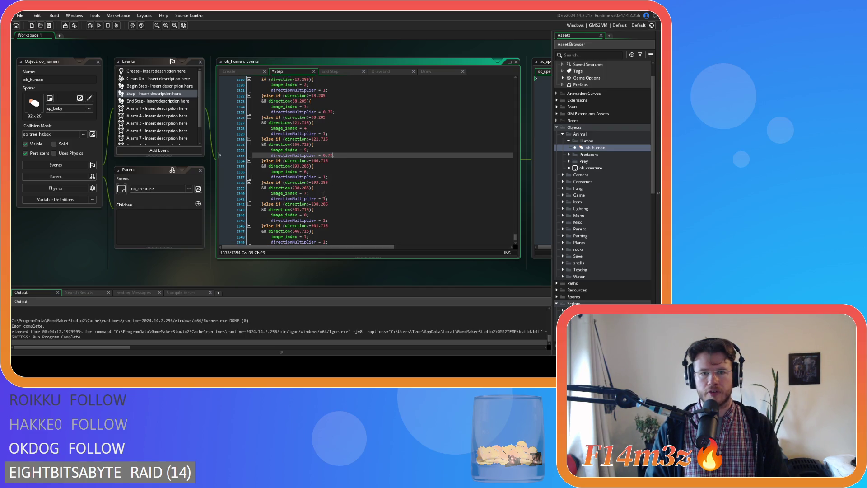
double_click(324, 199)
key("ctrl+v")
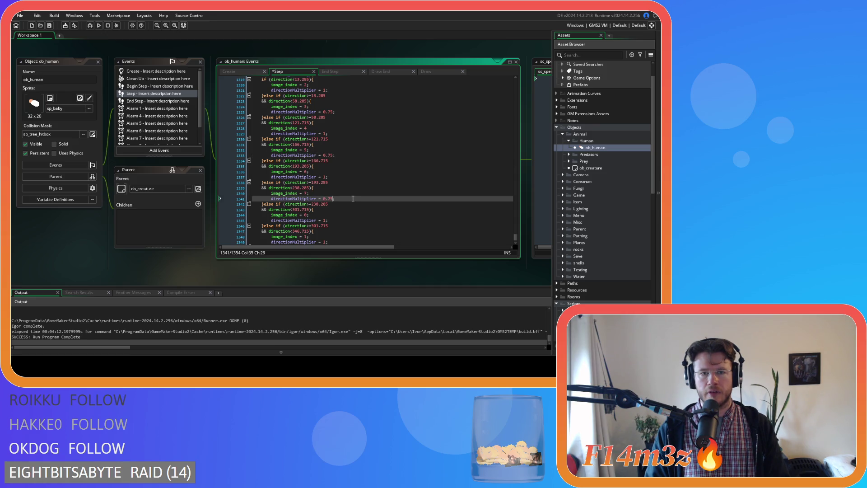
scroll(353, 198, "down", 3)
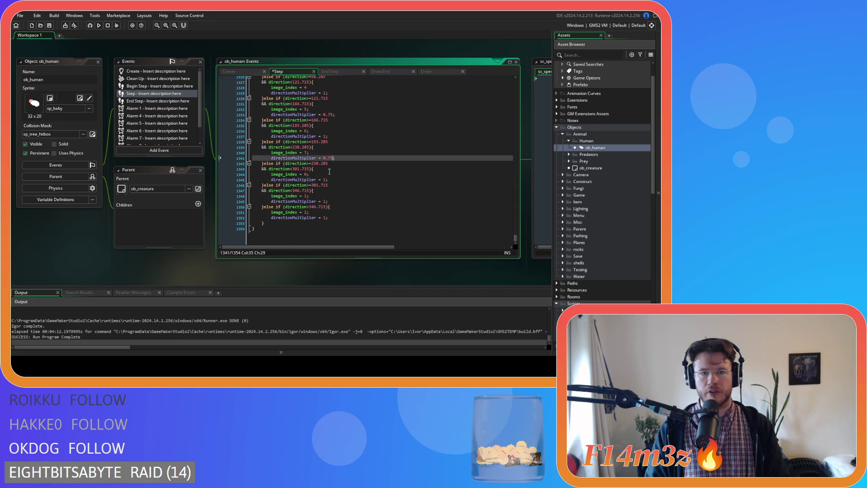
double_click(325, 203)
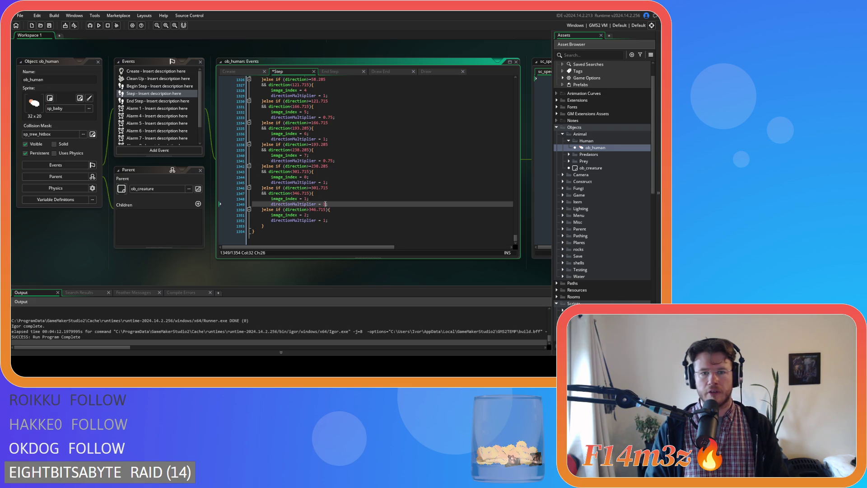
type("0.75")
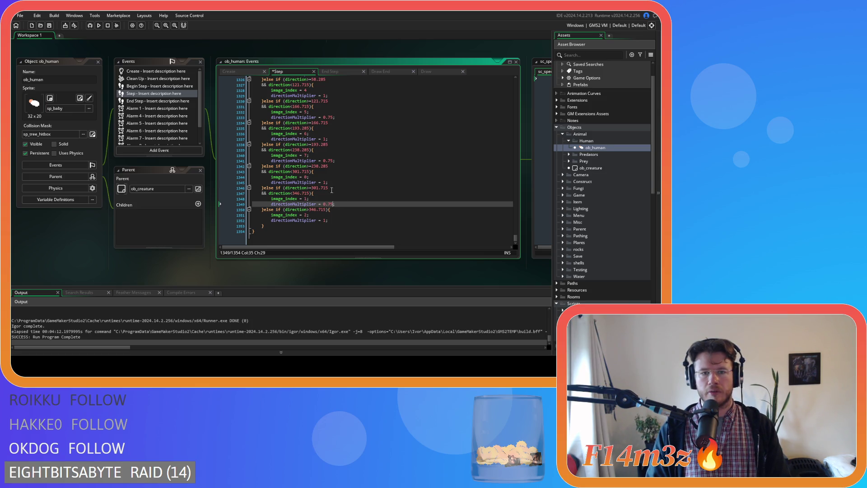
Change the image_index = 4 branch's directionMultiplier to 0.5.
key("Up")
key("Up")
key("Up")
key("Down")
key("Down")
key("Down")
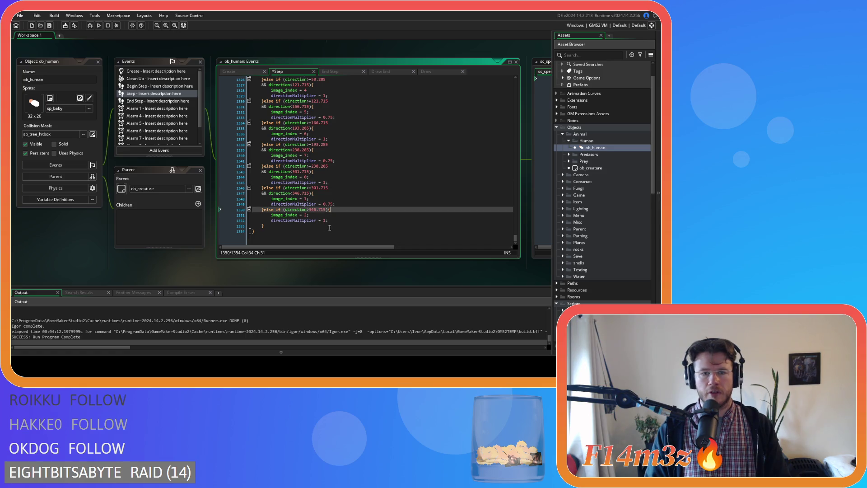
left_click(316, 219)
scroll(320, 181, "up", 5)
left_click(332, 120)
left_click(332, 142)
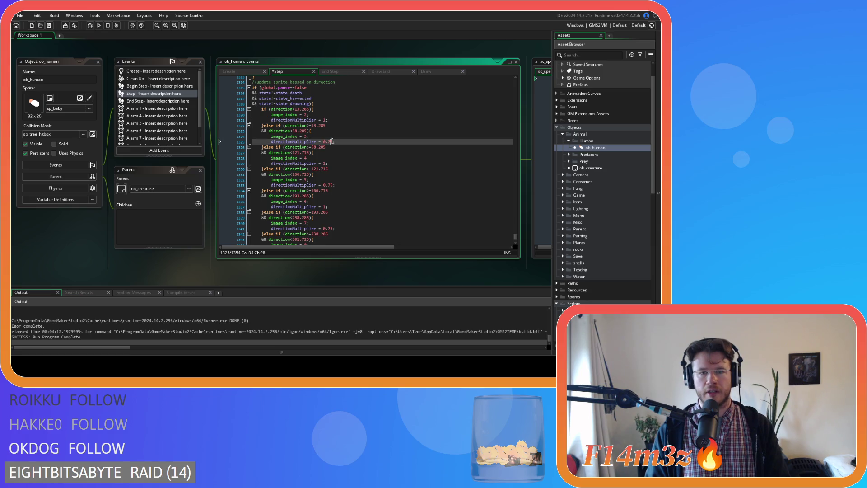
left_click(323, 163)
type("0")
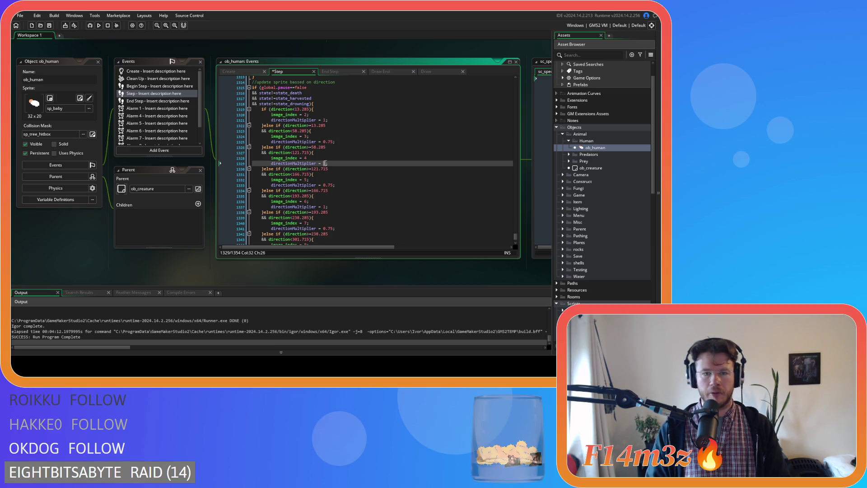
key("shift+Left")
key("shift+Left")
key("shift+Left")
Set the image_index = 0 branch's multiplier to 0.5, recheck the other branches, and save.
left_click(356, 174)
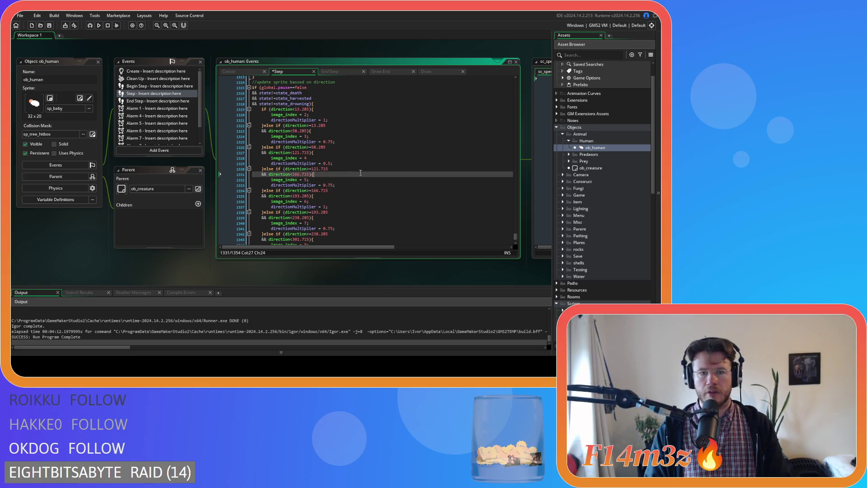
left_click(340, 186)
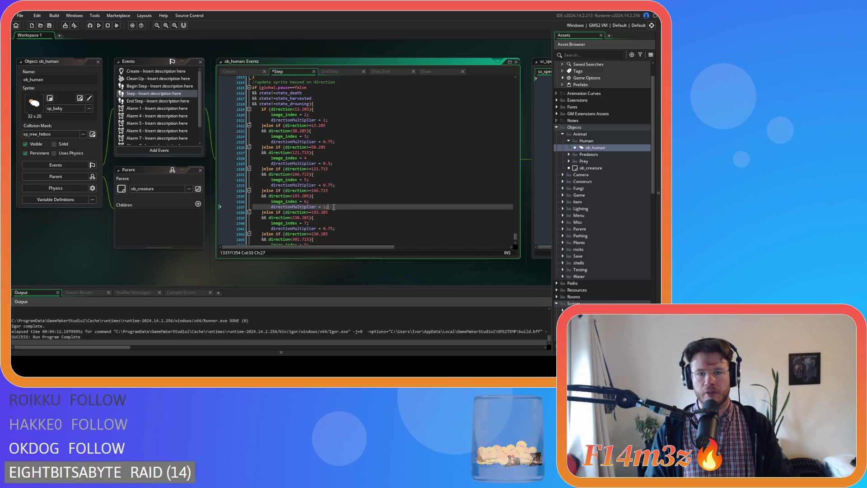
left_click(342, 207)
scroll(342, 202, "down", 1)
scroll(342, 202, "down", 1)
left_click(340, 200)
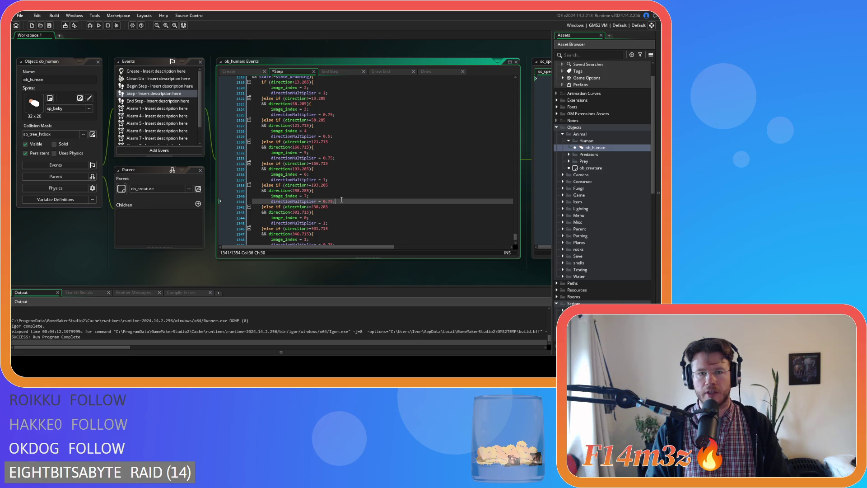
scroll(339, 201, "down", 1)
left_click(324, 209)
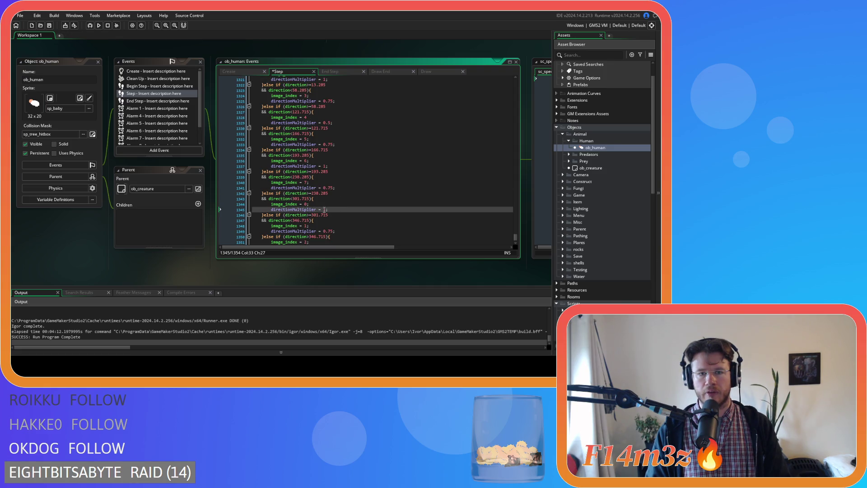
type("0.5")
scroll(358, 217, "down", 2)
left_click(338, 203)
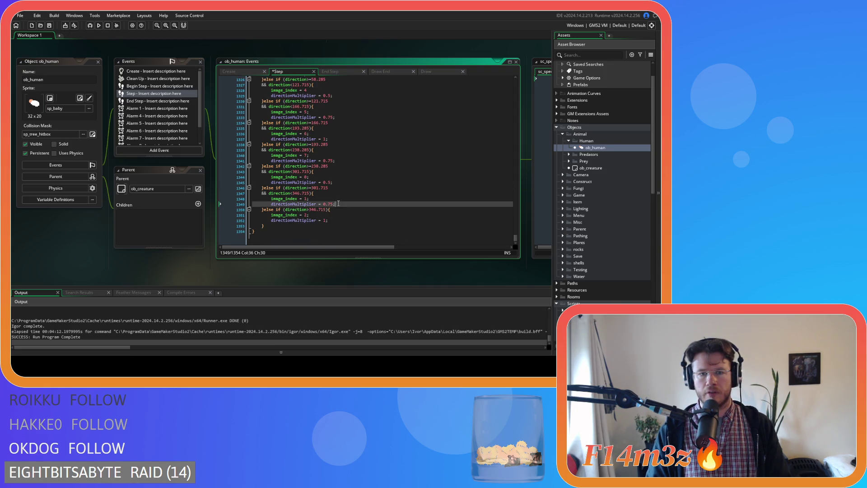
left_click(337, 222)
key("ctrl+s")
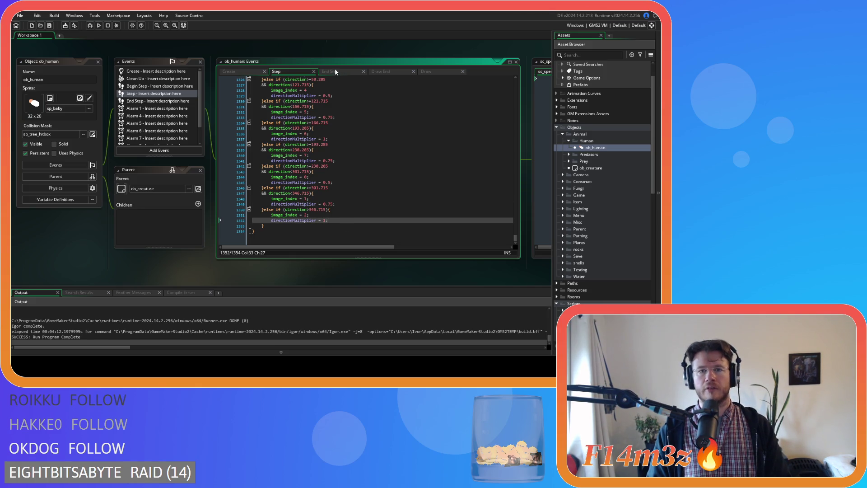
Review ob_human's End Step, Draw End and Draw code, then select the direction block in Step.
left_click(335, 70)
left_click(380, 72)
left_click(427, 72)
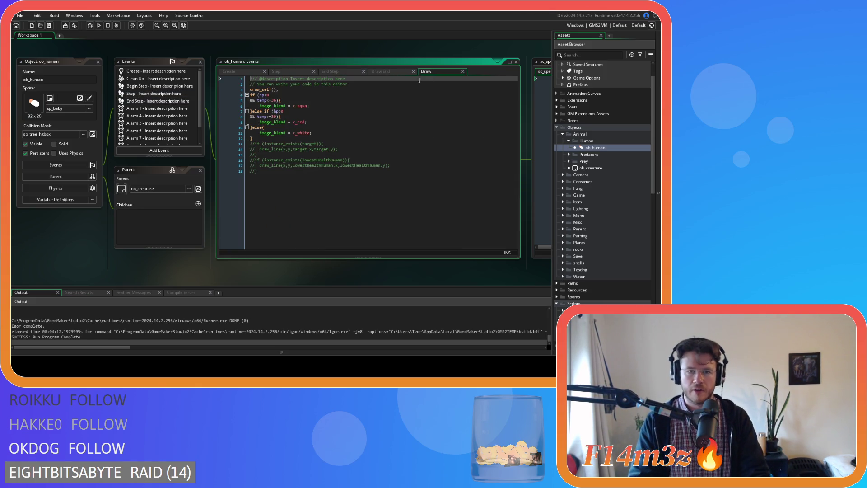
left_click(307, 70)
left_click(271, 224)
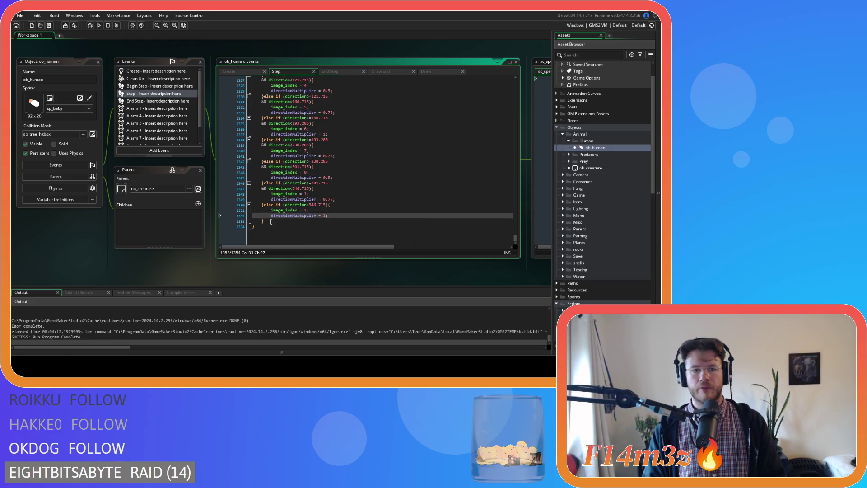
left_click_drag(271, 222, 308, 95)
Open ob_bear's Step event code from the Predators folder.
left_click(569, 155)
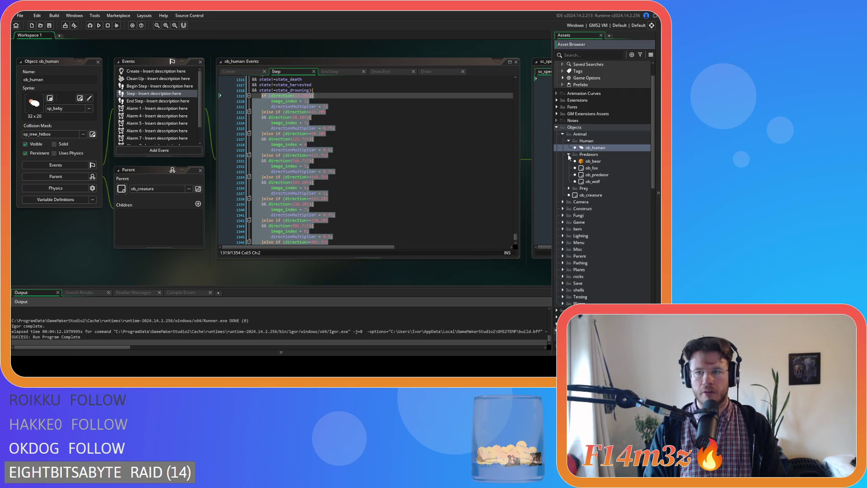
left_click(593, 163)
double_click(593, 162)
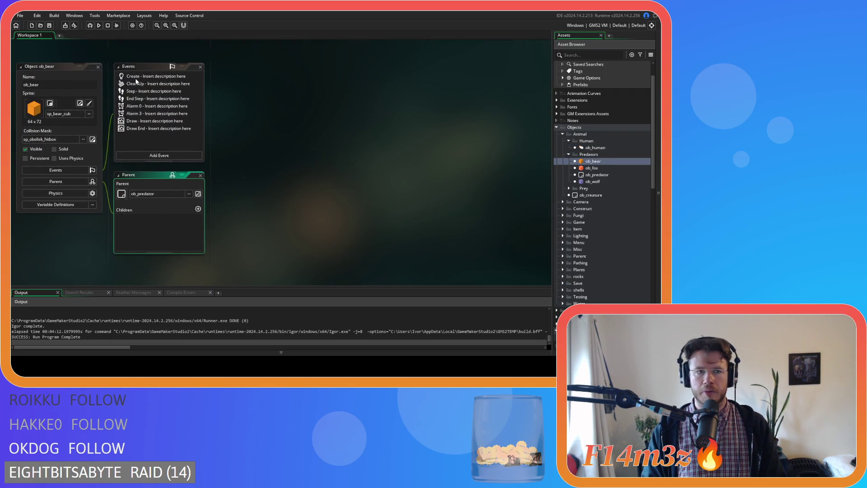
double_click(131, 92)
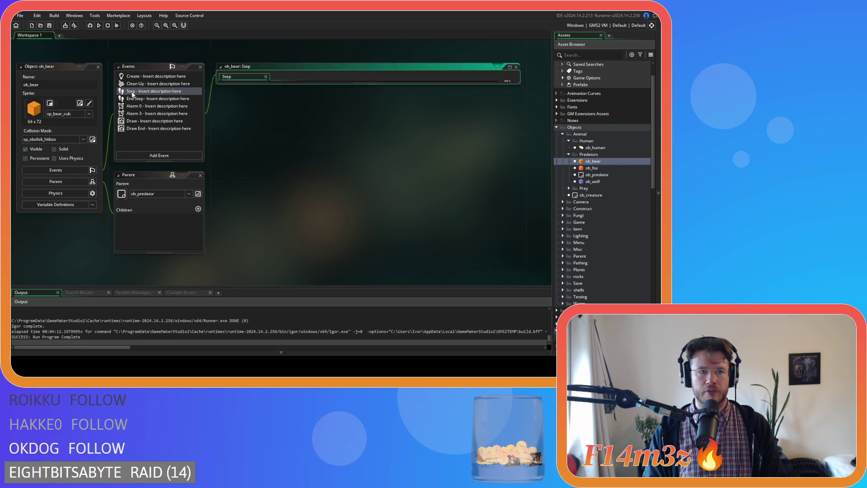
Reselect the direction block in ob_human's Step code, then bring up ob_rabbit's Step code.
left_click(516, 67)
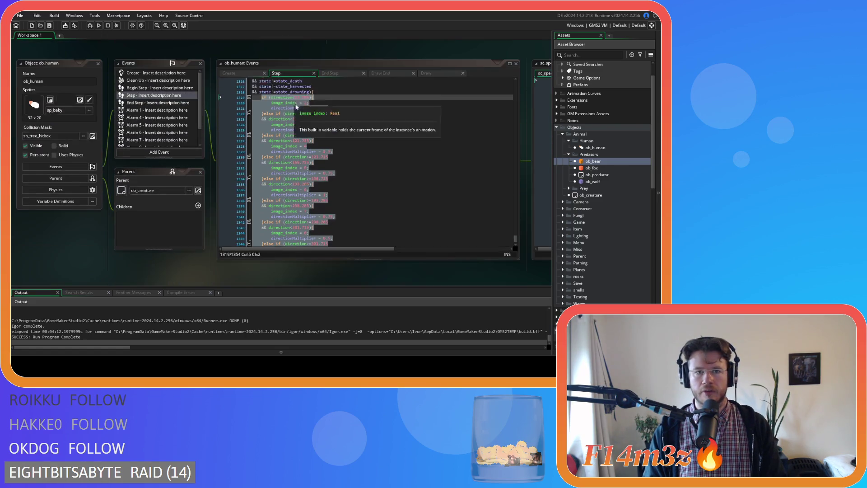
scroll(306, 128, "up", 3)
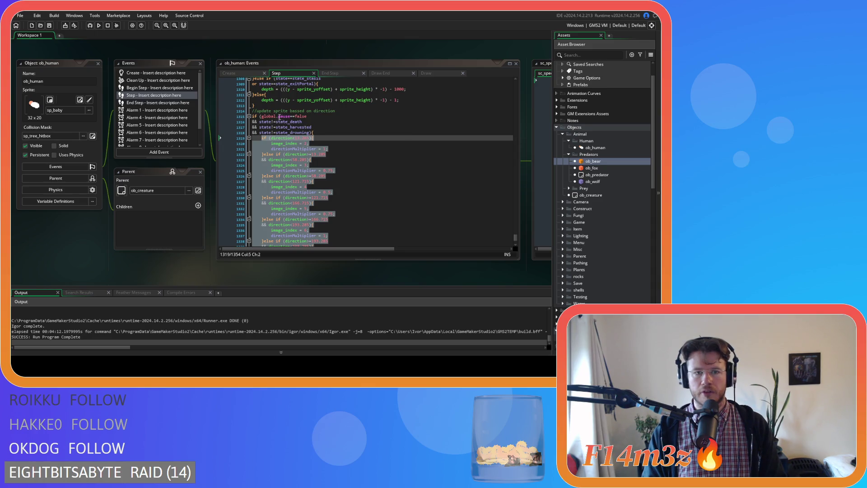
scroll(254, 116, "down", 6)
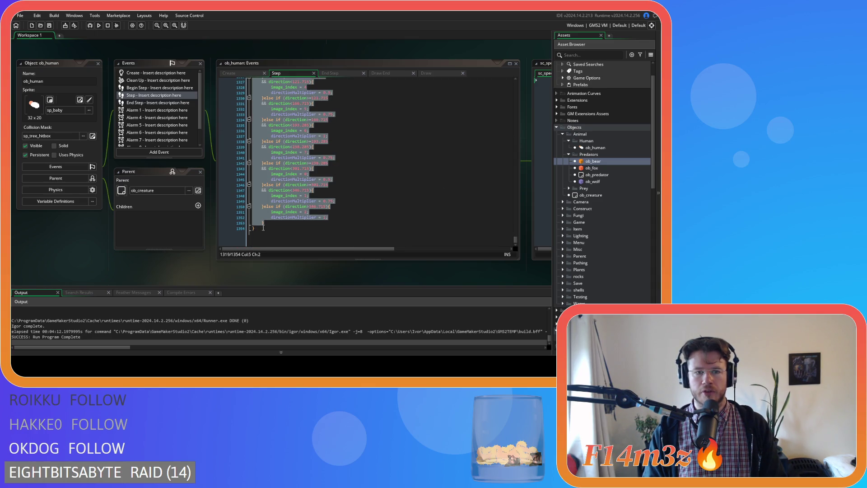
left_click(261, 227)
left_click_drag(260, 221, 252, 111)
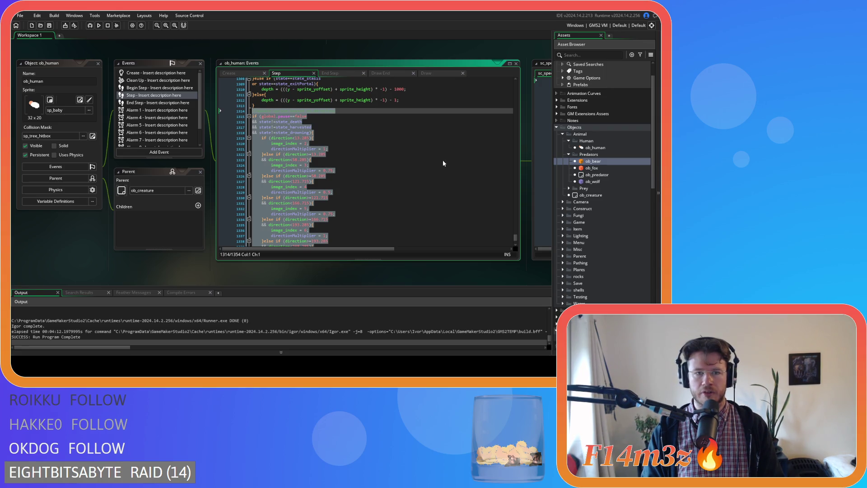
key("alt+Left")
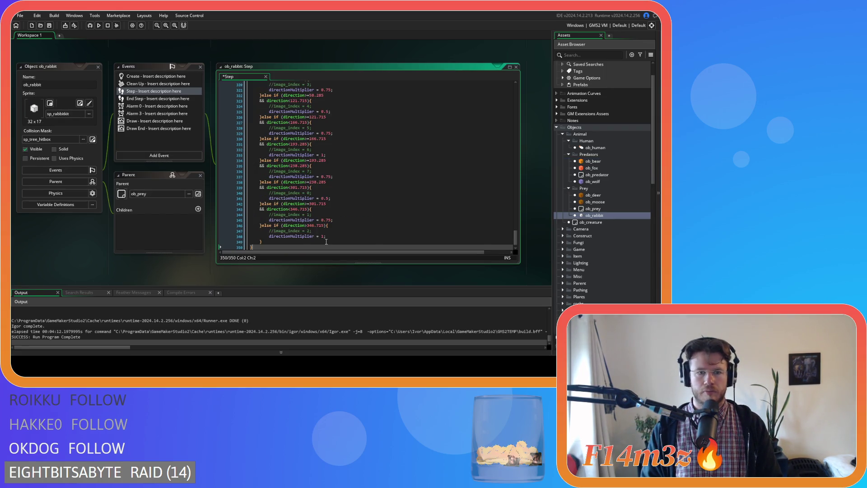
Close all open editor windows with the workspace's Windows > Close All.
right_click(64, 258)
mouse_move(81, 264)
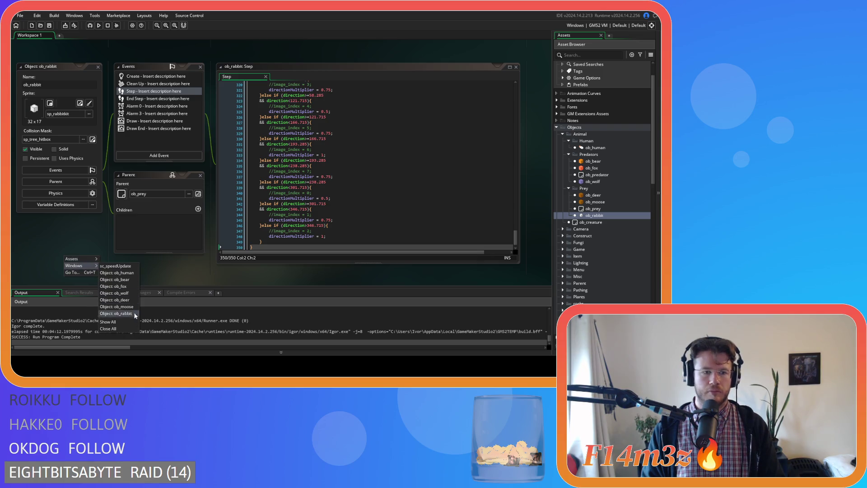
left_click(118, 329)
Collapse the Human, Predators, Prey, Animal, Objects and Scripts folders, then re-expand Objects and Animal.
left_click(569, 141)
left_click(569, 147)
left_click(569, 154)
left_click(563, 135)
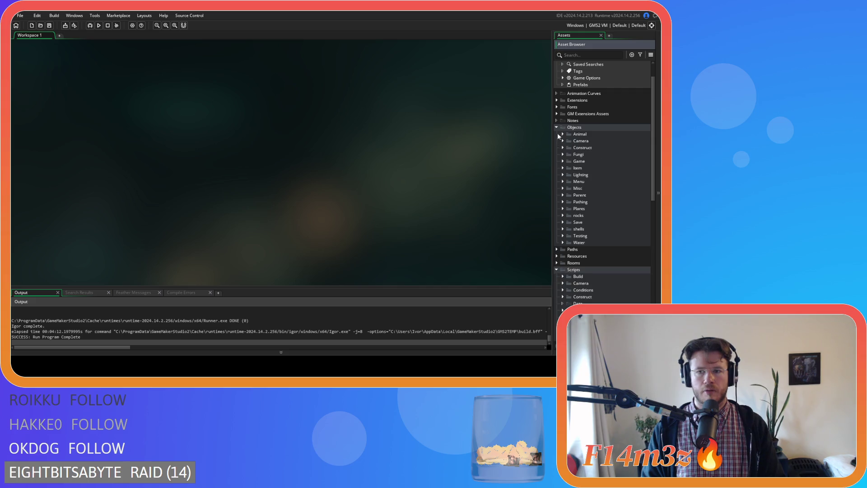
left_click(556, 127)
left_click(556, 154)
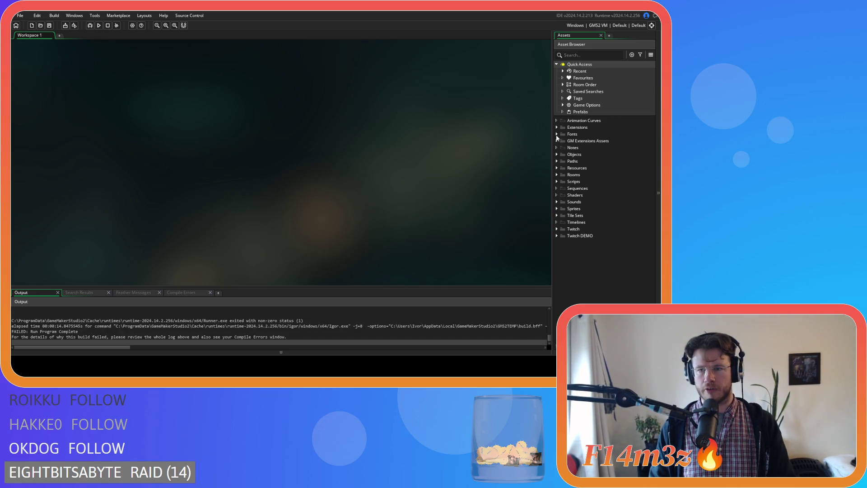
left_click(557, 154)
left_click(563, 161)
Copy the directionMultiplier line from ob_human's Create event.
left_click(568, 168)
left_click(589, 175)
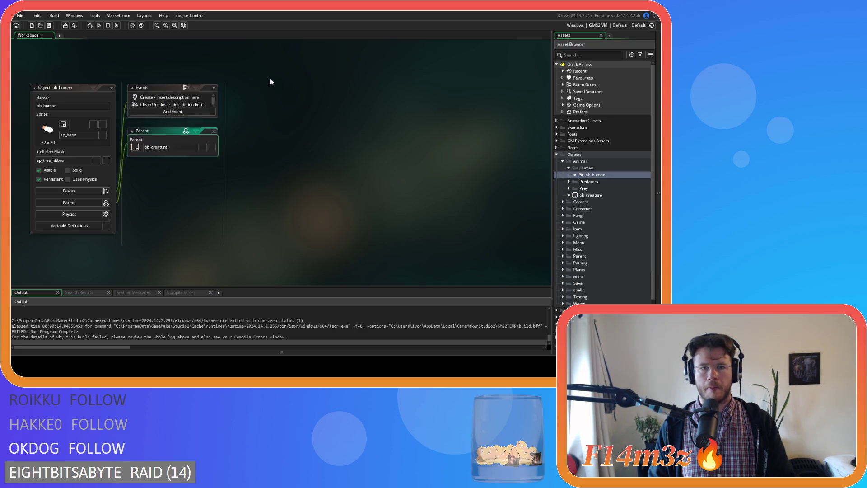
left_click(344, 213)
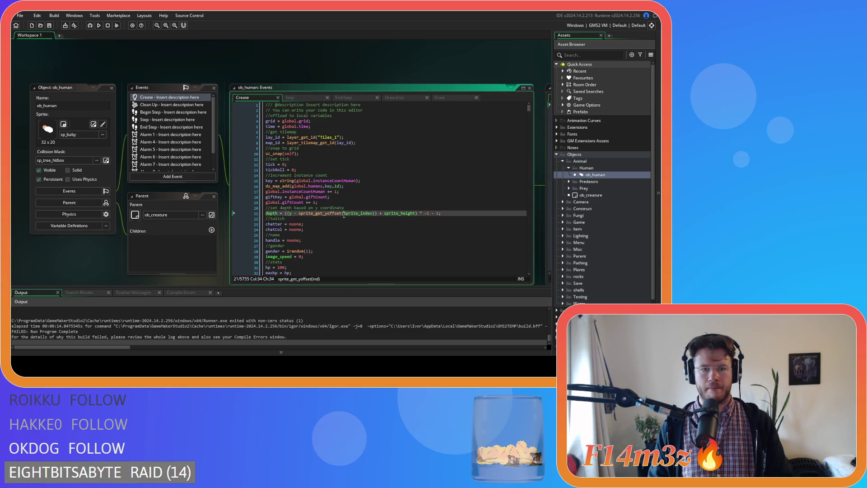
scroll(336, 212, "down", 10)
left_click(238, 222)
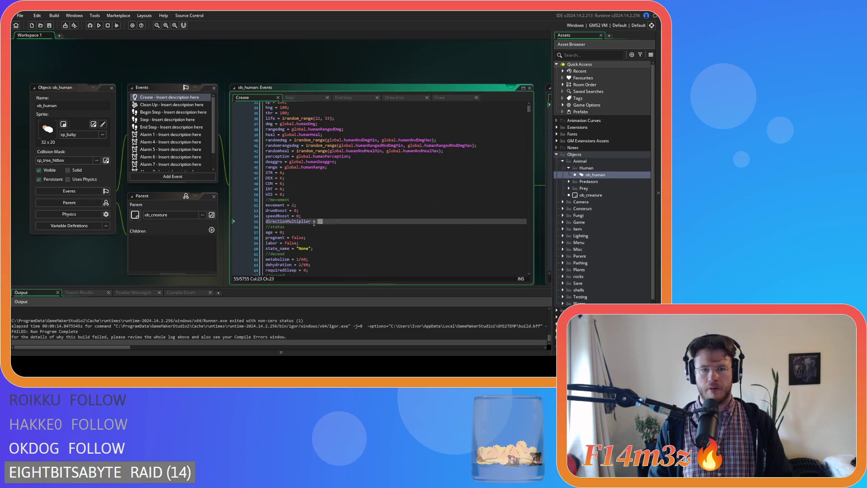
Add directionMultiplier = 1; after the movement line in ob_bear's Create event.
left_click(568, 181)
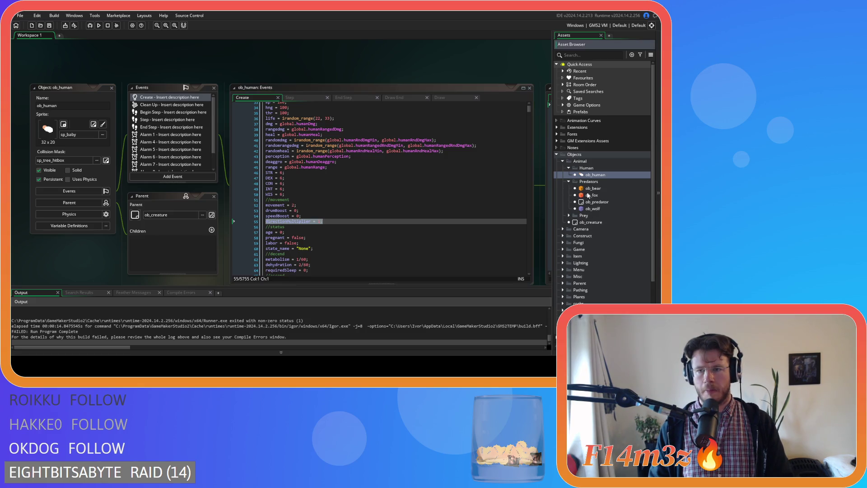
double_click(593, 187)
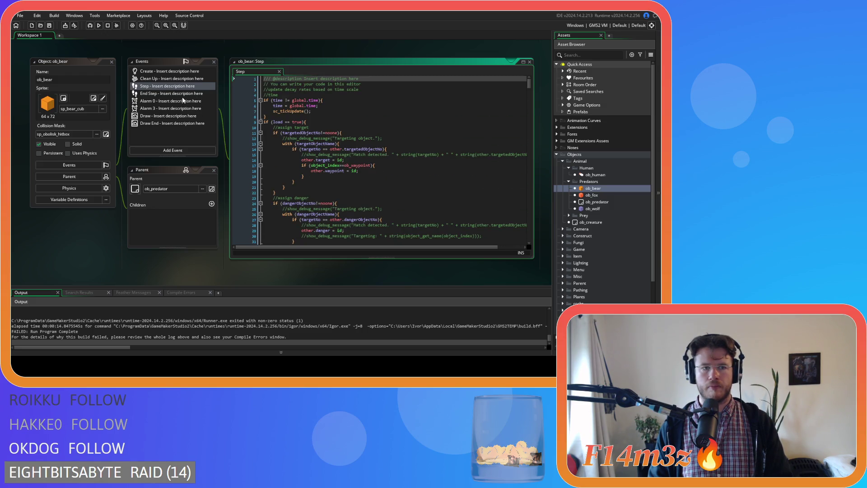
double_click(174, 72)
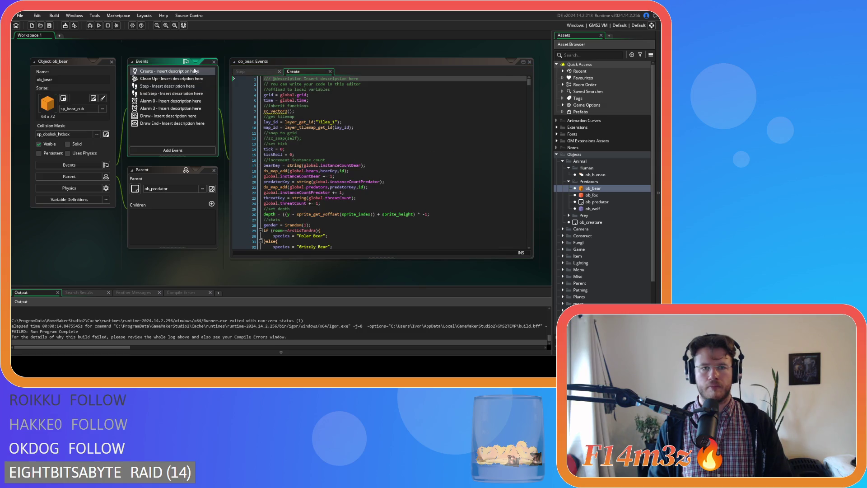
scroll(325, 139, "down", 5)
scroll(325, 139, "down", 10)
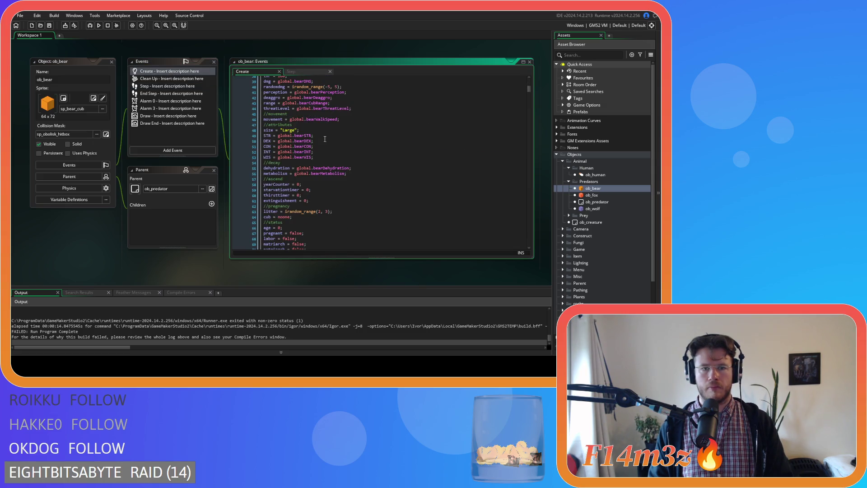
scroll(319, 166, "down", 2)
scroll(329, 145, "up", 5)
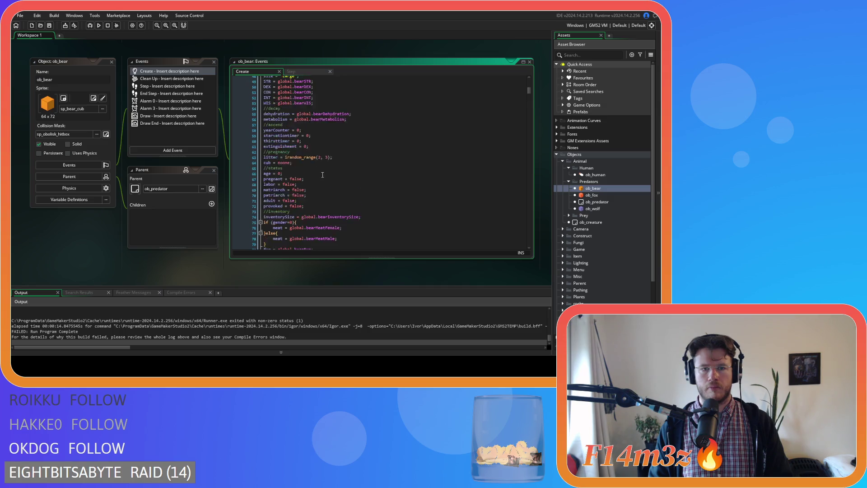
left_click(355, 132)
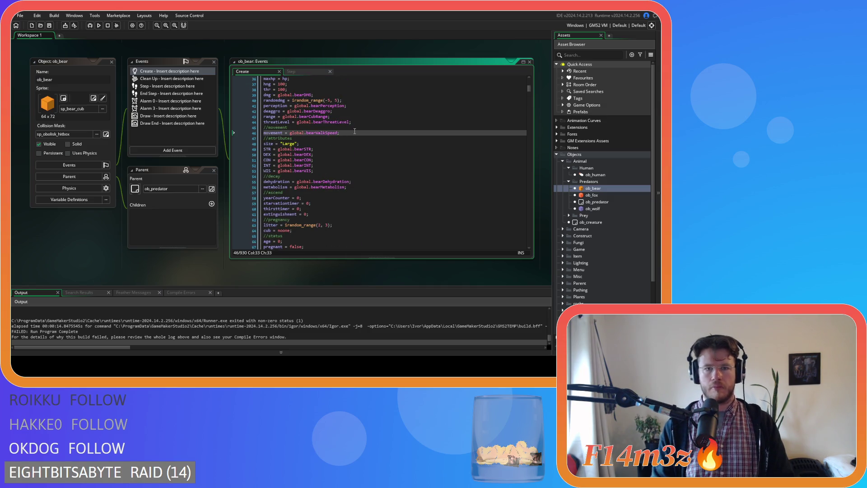
key("Return")
type("directionMultiplier = 1;")
Add directionMultiplier = 1; after the movement line in ob_fox's Create event.
double_click(585, 196)
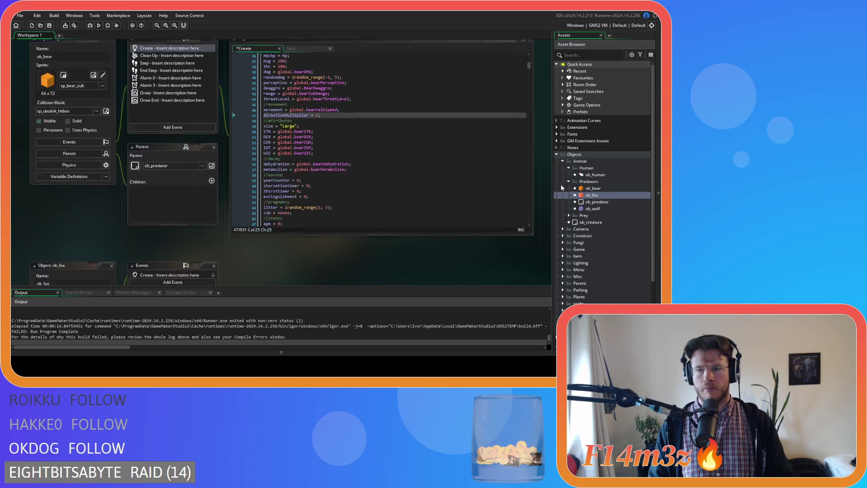
left_click(156, 72)
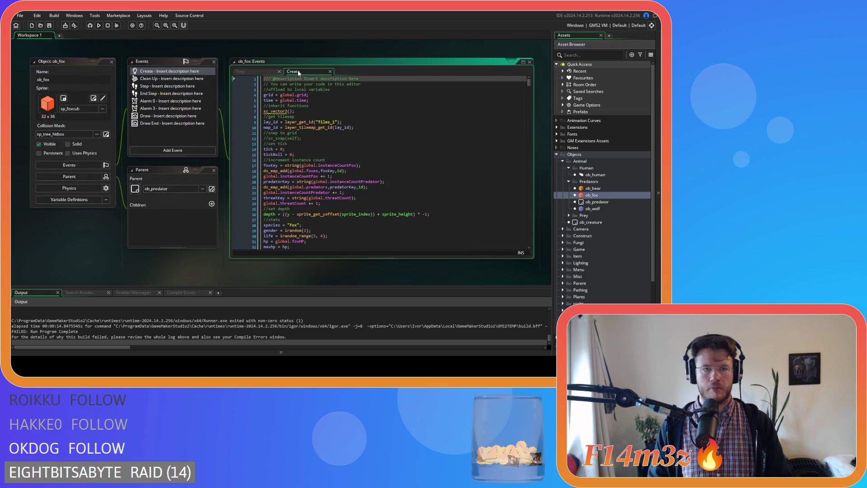
scroll(313, 138, "down", 5)
scroll(313, 138, "down", 3)
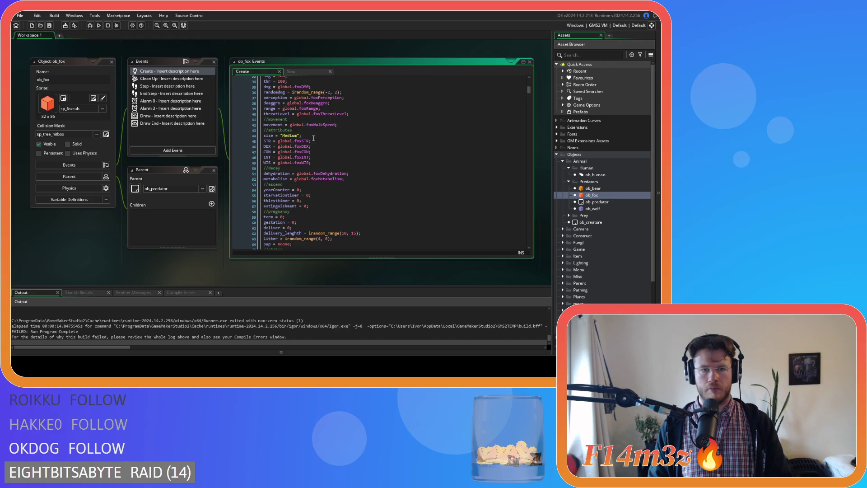
left_click(352, 126)
key("Return")
type("directionMultiplier = 1;")
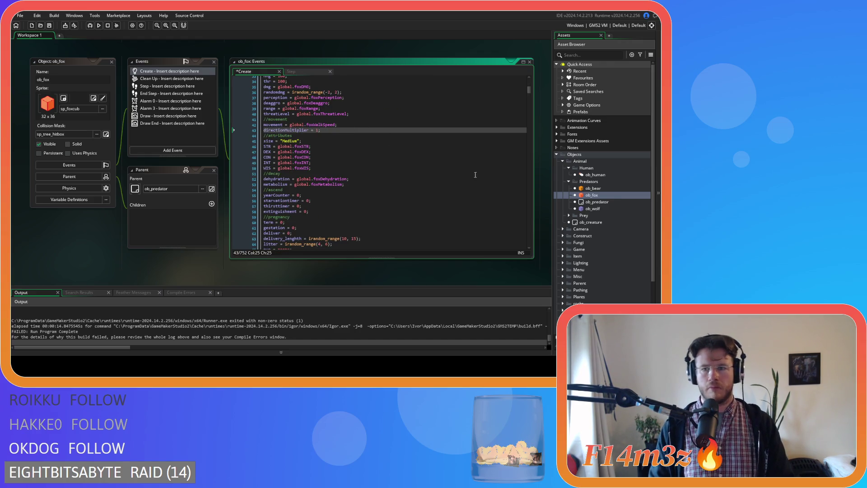
Move ob_wolf's Create tab before Step and add directionMultiplier = 1; after its movement line.
double_click(604, 209)
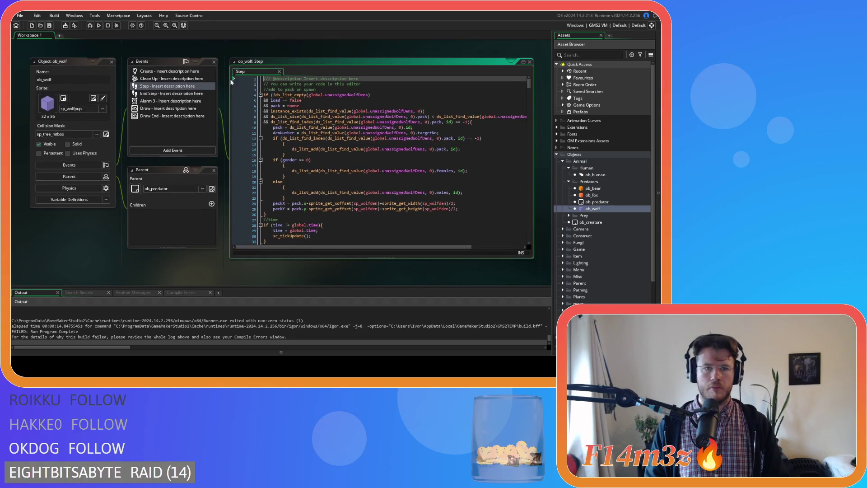
left_click(163, 71)
left_click_drag(305, 72, 253, 72)
scroll(323, 141, "down", 8)
left_click(347, 149)
key("Return")
type("directionMultiplier = 1;")
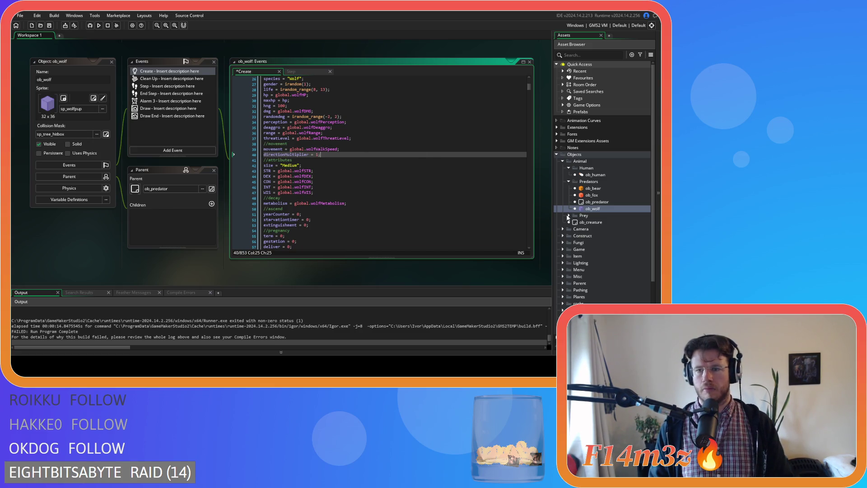
left_click(569, 216)
double_click(593, 223)
Paste directionMultiplier = 1 after the movement line in ob_deer's Create event.
left_click(169, 71)
left_click_drag(302, 72, 253, 71)
scroll(309, 124, "down", 2)
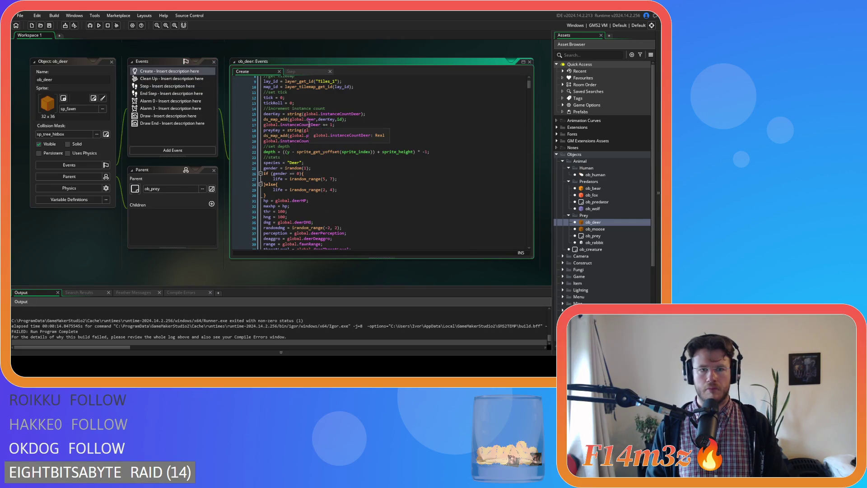
scroll(336, 135, "down", 3)
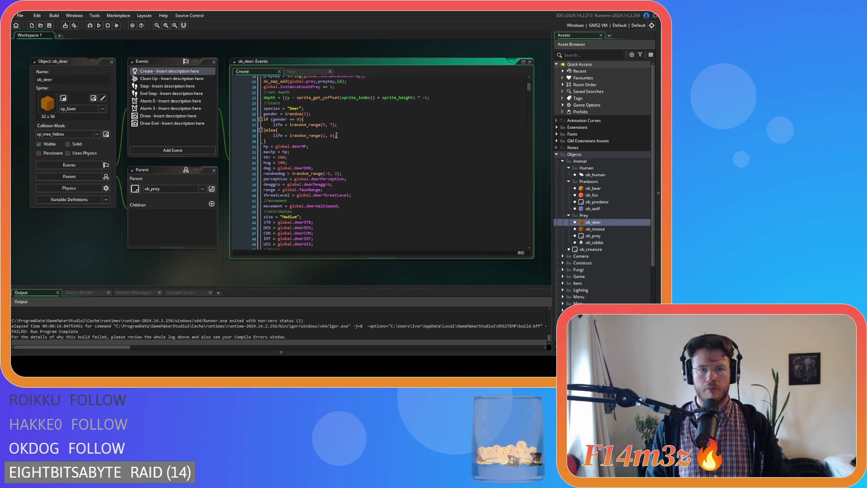
scroll(336, 136, "down", 3)
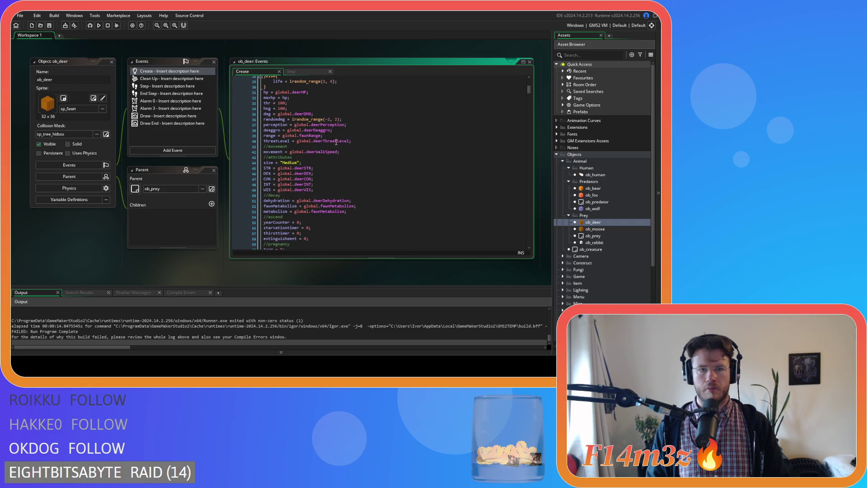
left_click(346, 152)
key("Return")
type("directionMultiplier = 1;")
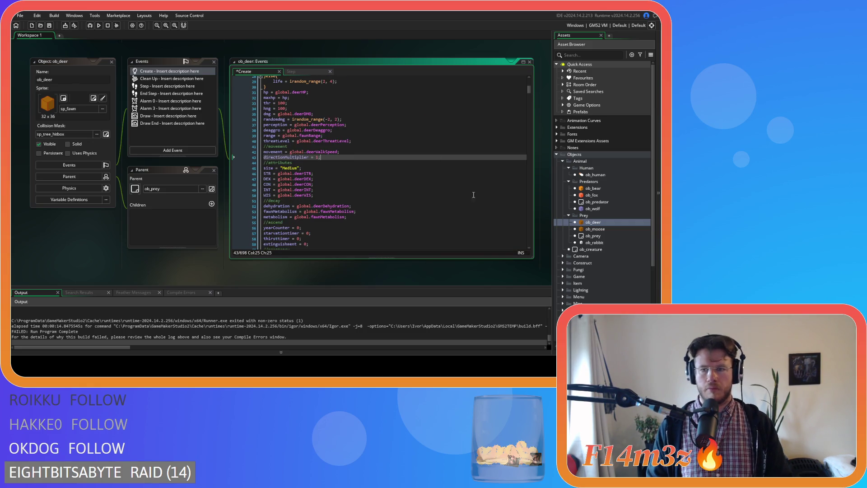
Paste directionMultiplier = 1 after the movement line in ob_moose's Create event.
double_click(595, 229)
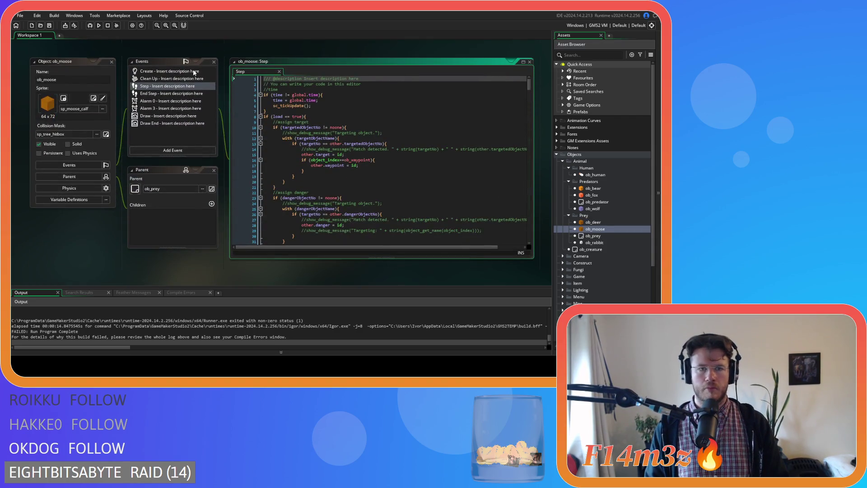
double_click(208, 72)
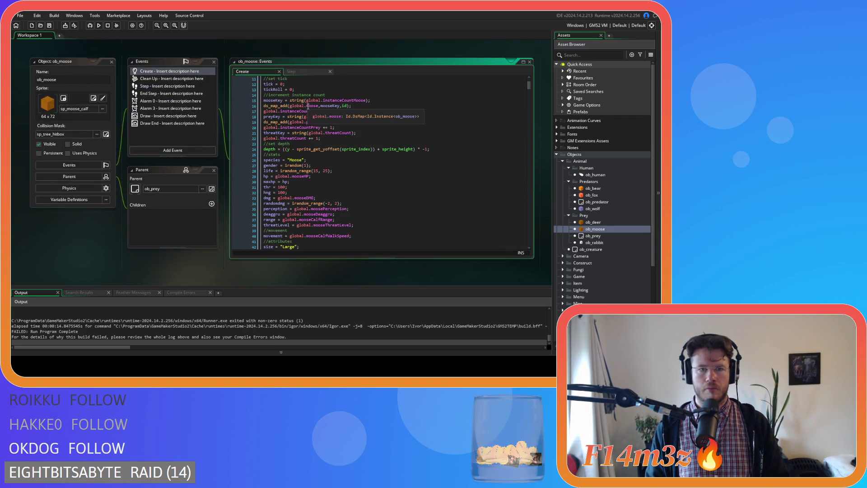
scroll(347, 151, "down", 1)
scroll(346, 150, "down", 1)
left_click(367, 209)
key("Return")
type("directionMultiplier = 1;")
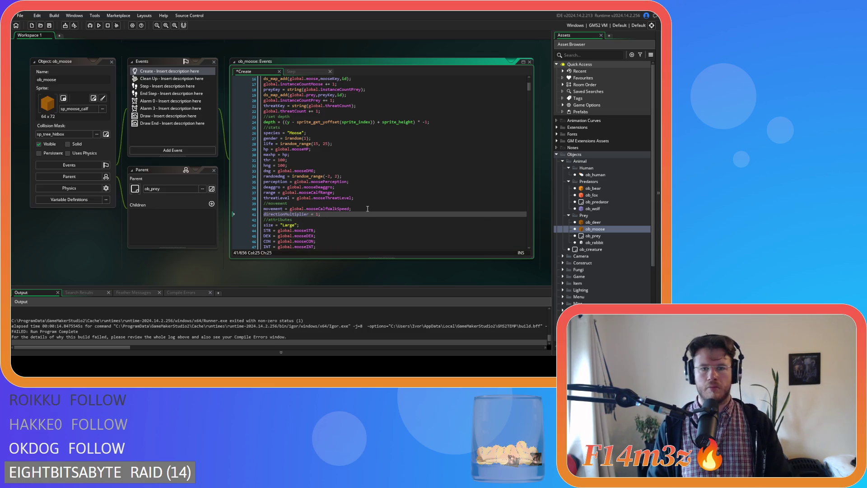
Add directionMultiplier = 1; after movement = global.rabbitWalkSpeed in ob_rabbit's Create event.
left_click(600, 244)
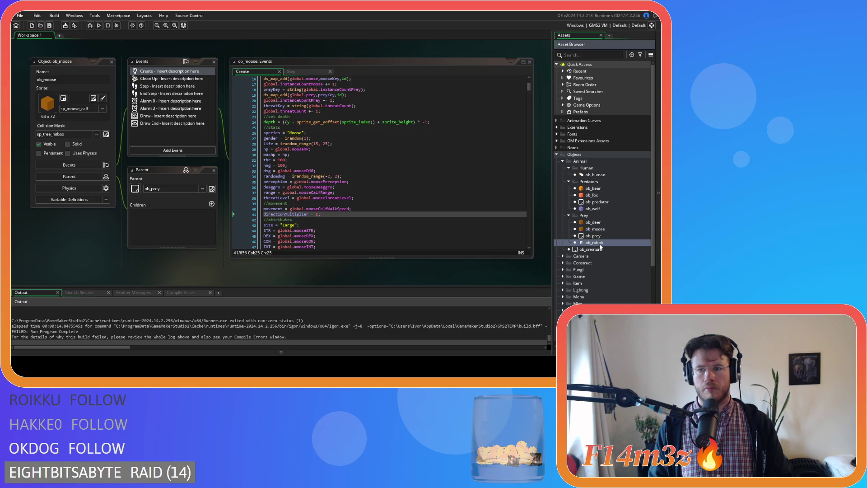
double_click(600, 245)
left_click(182, 86)
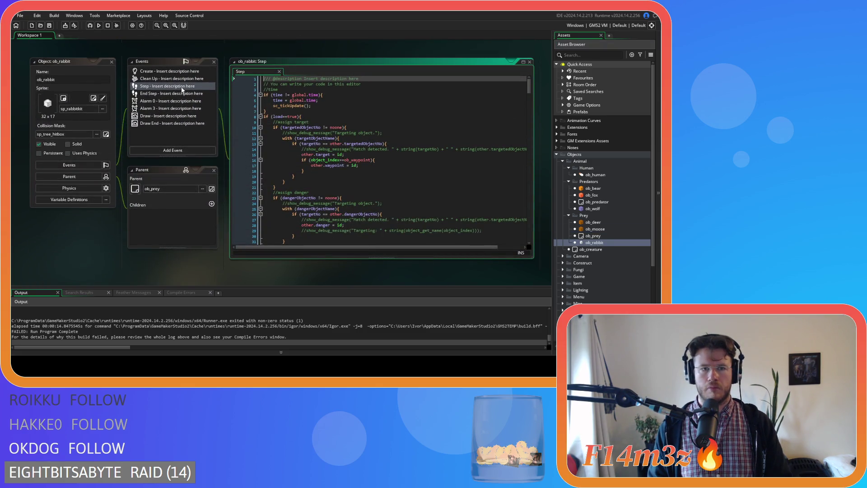
left_click(181, 72)
scroll(321, 167, "down", 5)
scroll(322, 167, "down", 2)
left_click(366, 153)
key("Return")
type("directionMultiplier = 1;")
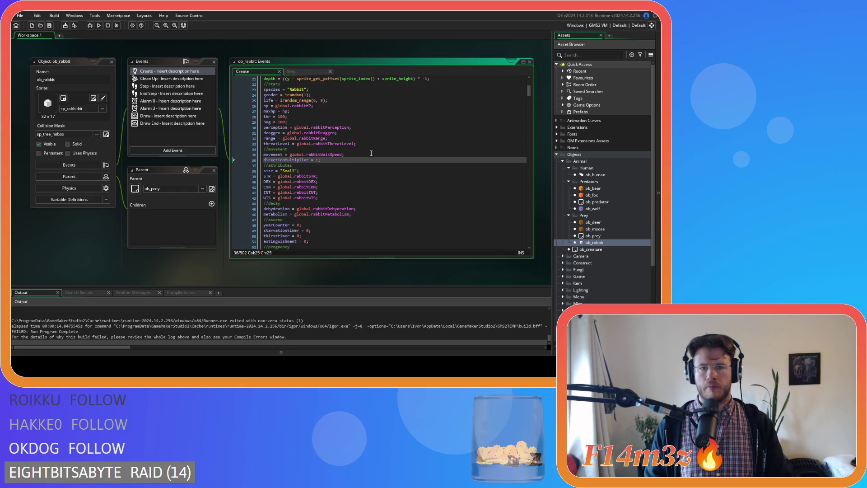
scroll(630, 269, "down", 4)
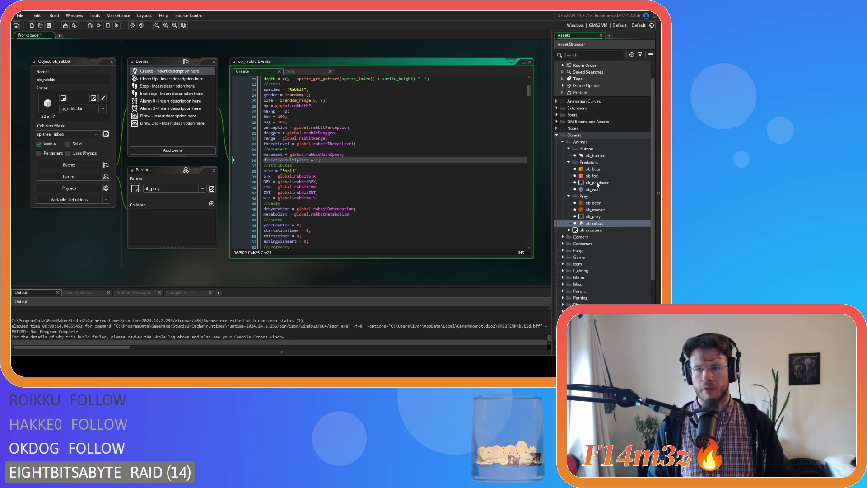
left_click(557, 282)
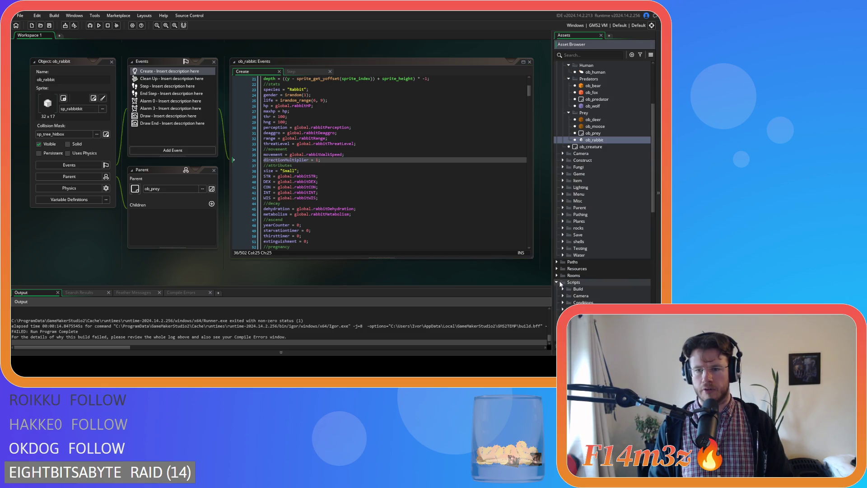
Check the directionMultiplier terms in sc_speedUpdate's two path_speed lines, then run the game with F5.
scroll(560, 271, "down", 10)
scroll(561, 265, "down", 4)
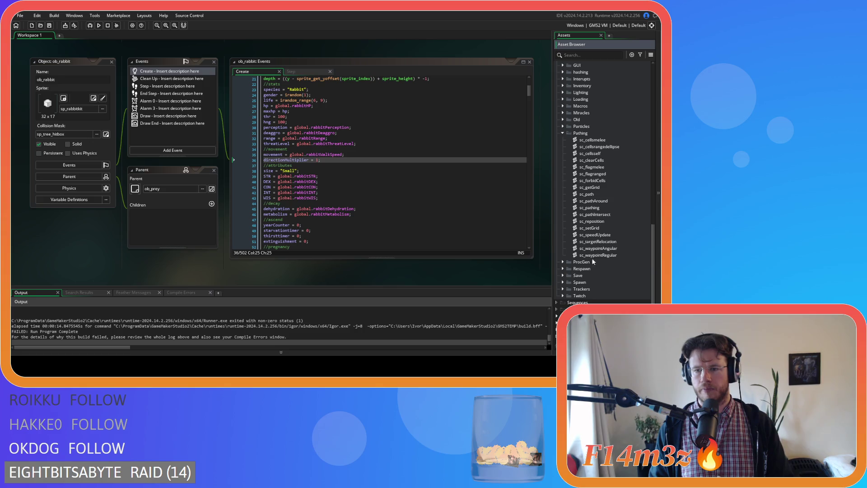
double_click(609, 235)
left_click_drag(265, 128, 307, 128)
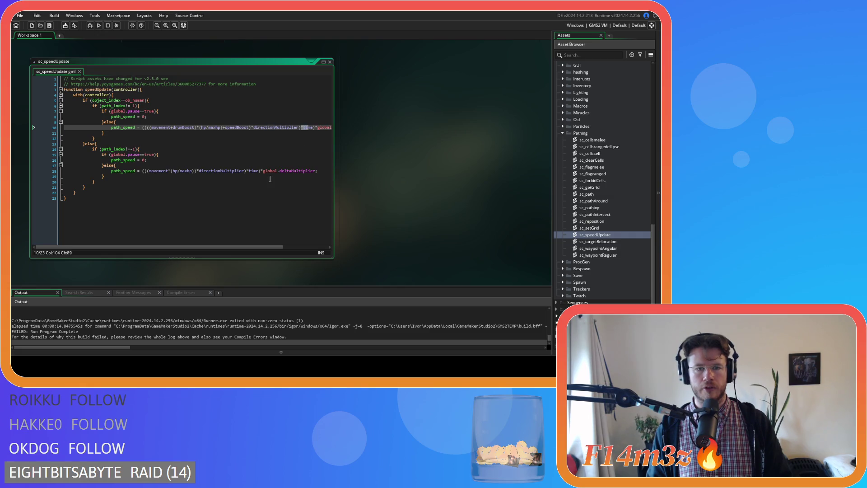
left_click(233, 171)
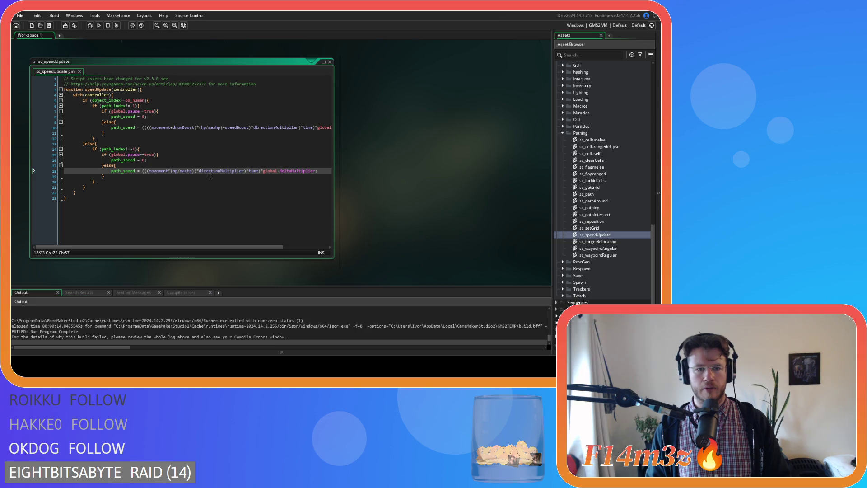
key("F5")
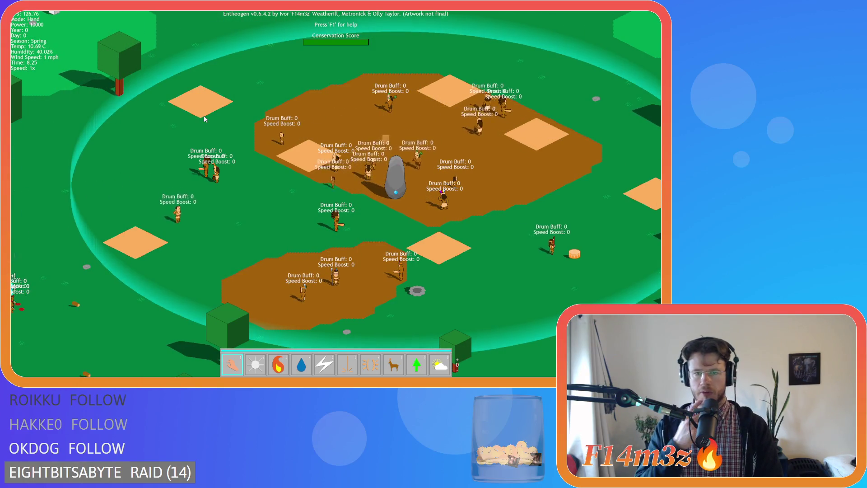
Pan the camera left, right and diagonally around the standing stone and campfire, watching the villagers.
key("Left")
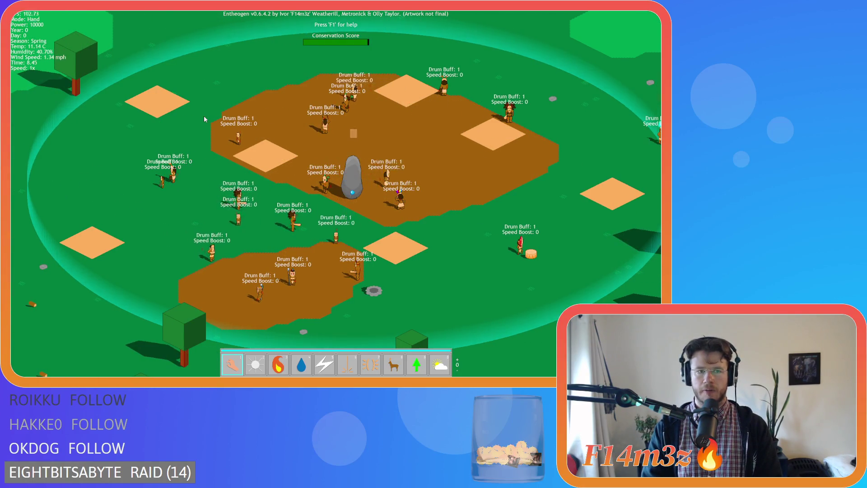
key("Right")
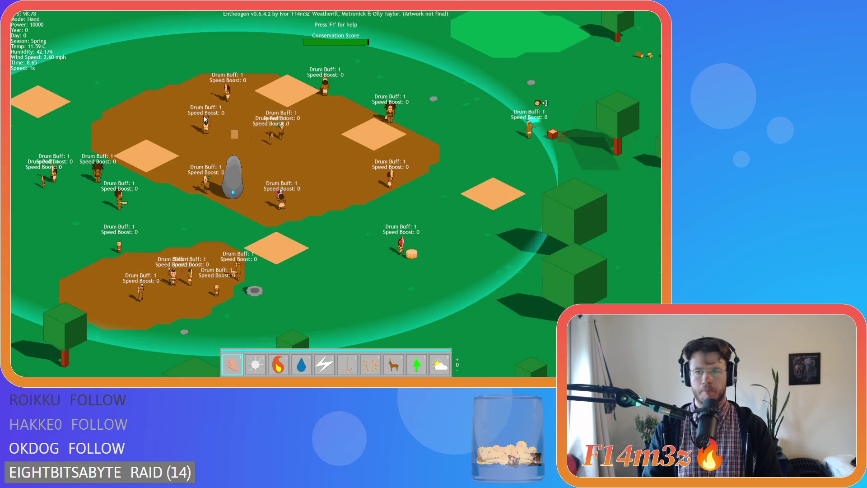
key("Left")
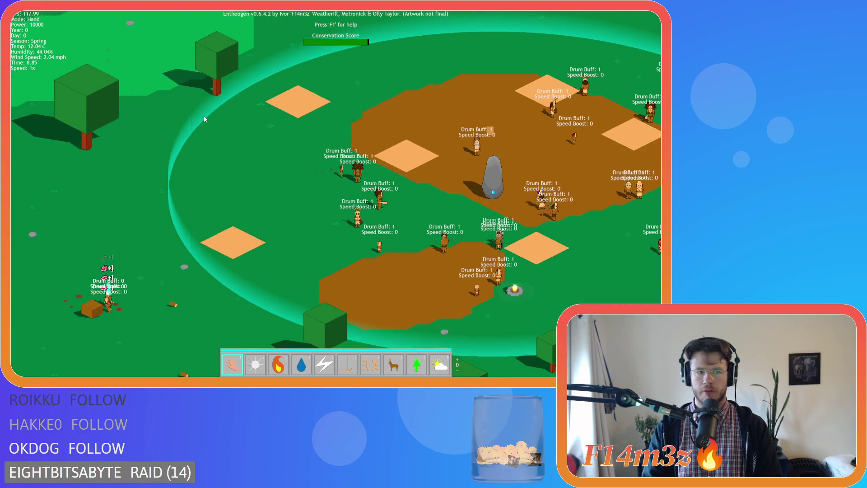
key("Right")
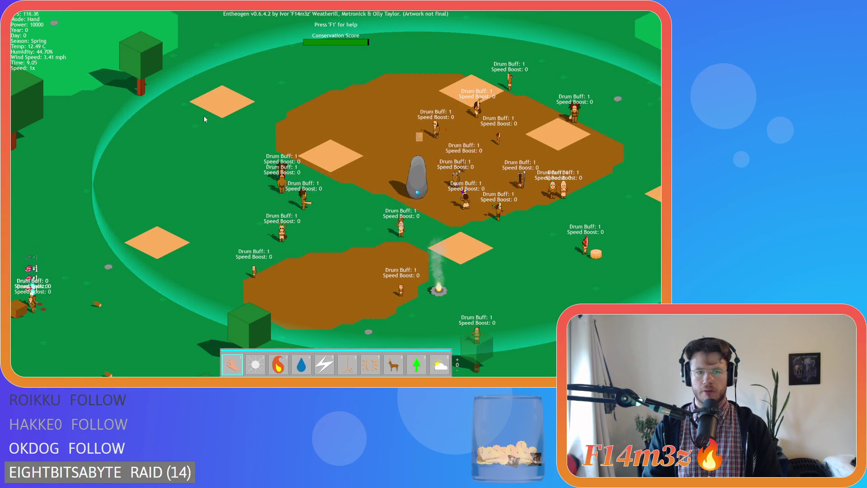
key("Right")
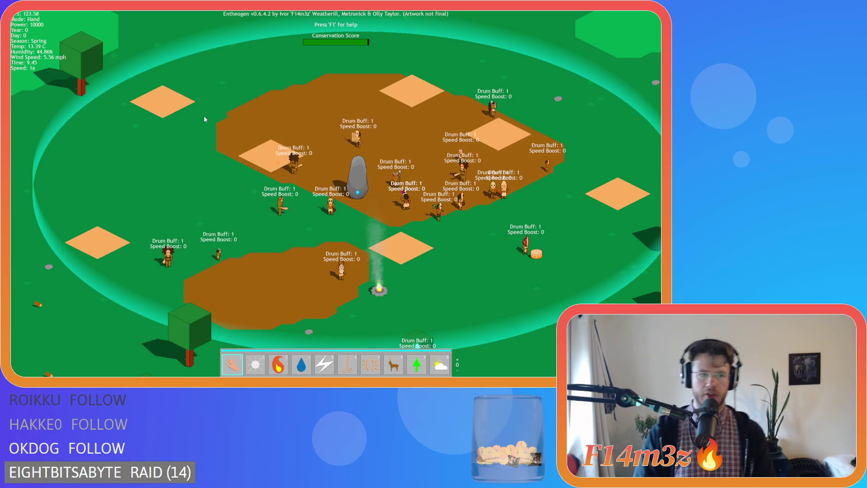
key("Left")
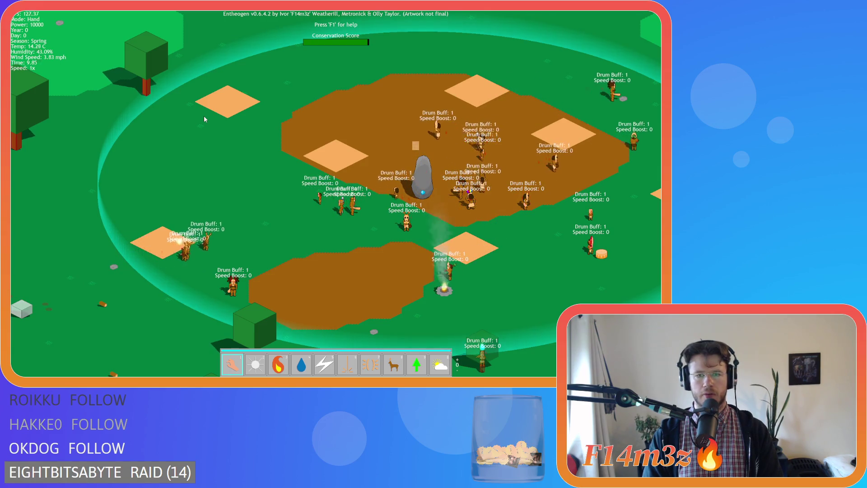
key("Right")
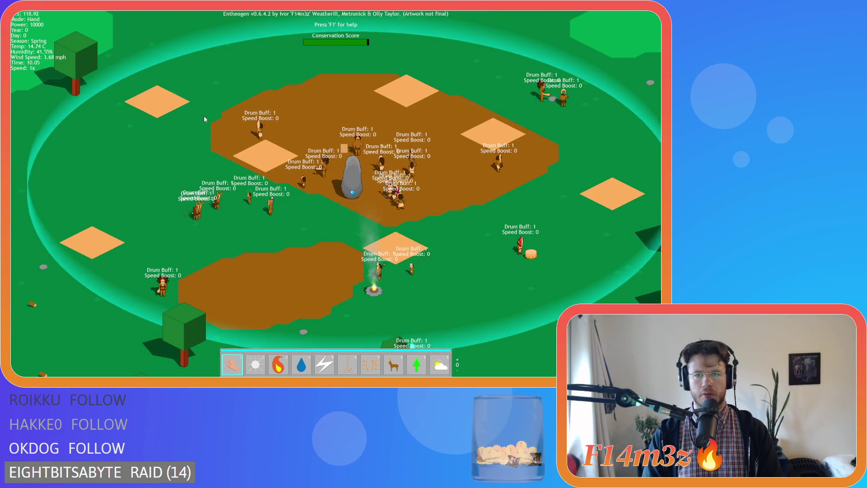
key("Right")
key("Up")
key("Down")
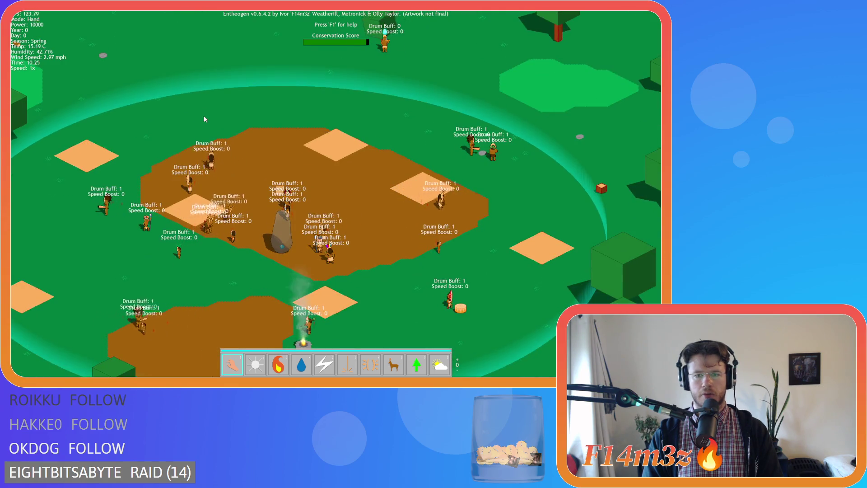
key("Left")
key("Down")
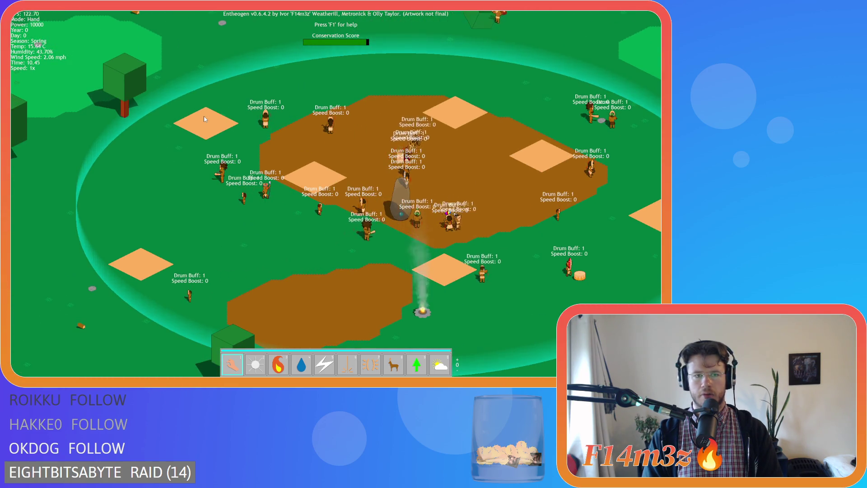
key("Right")
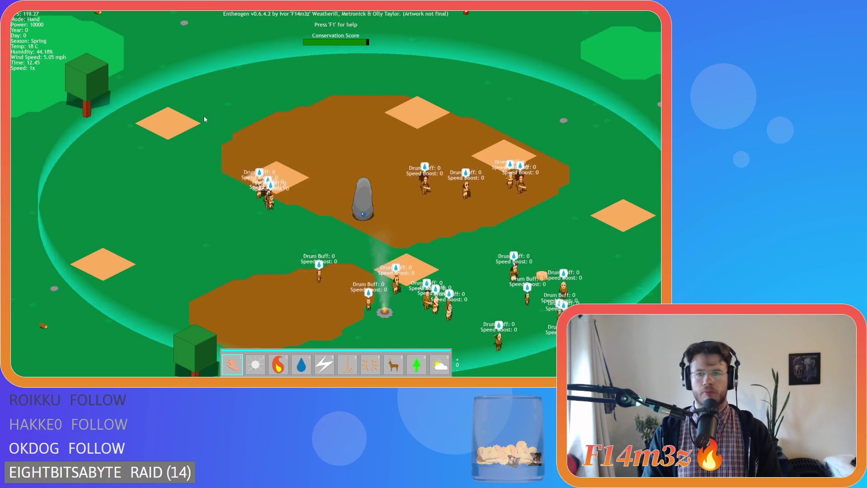
Pan from the camp through the forest with W/S and Space, following the villager column toward the river.
key("s")
key("s")
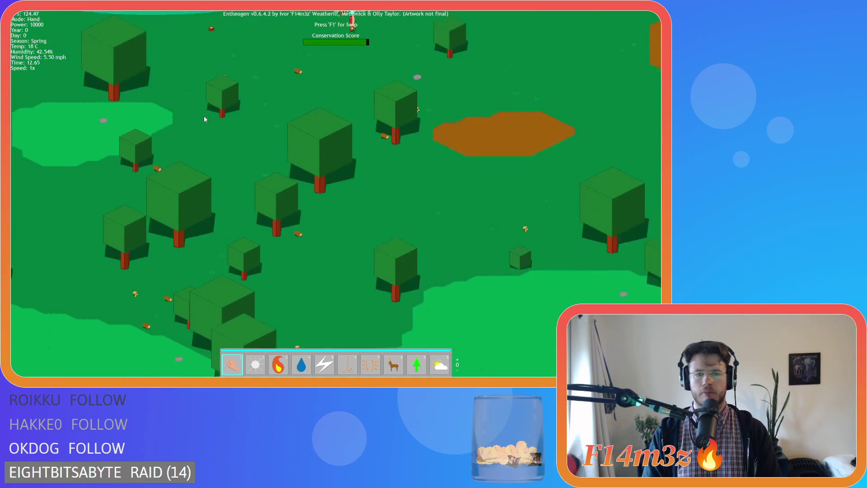
key("w")
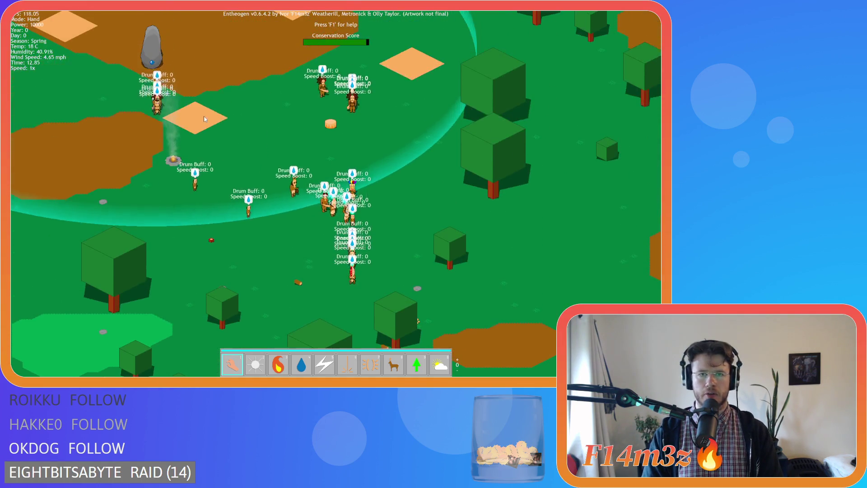
key("w")
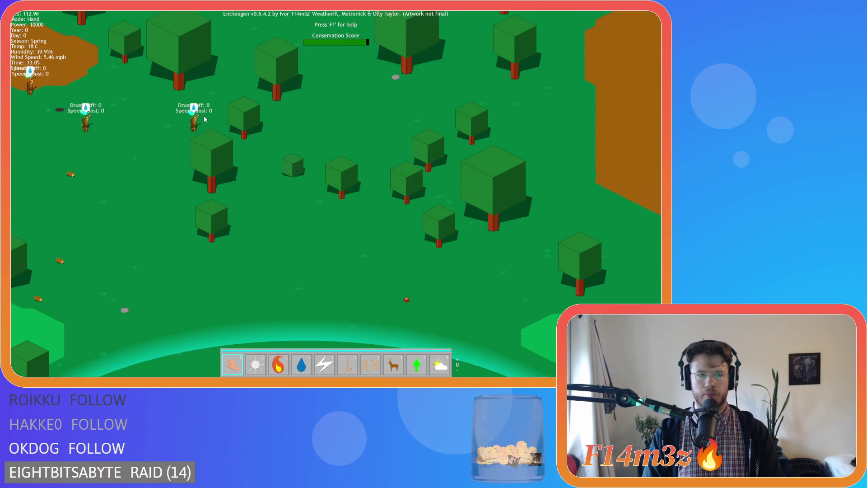
key("w")
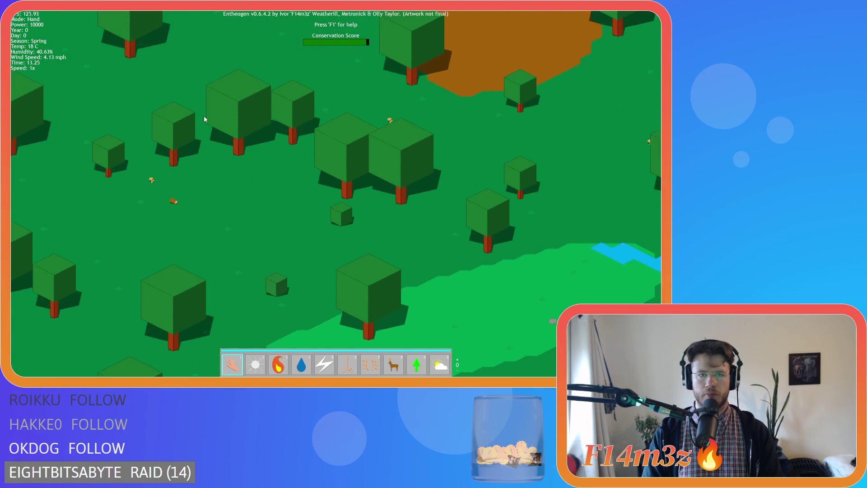
key("space")
key("s")
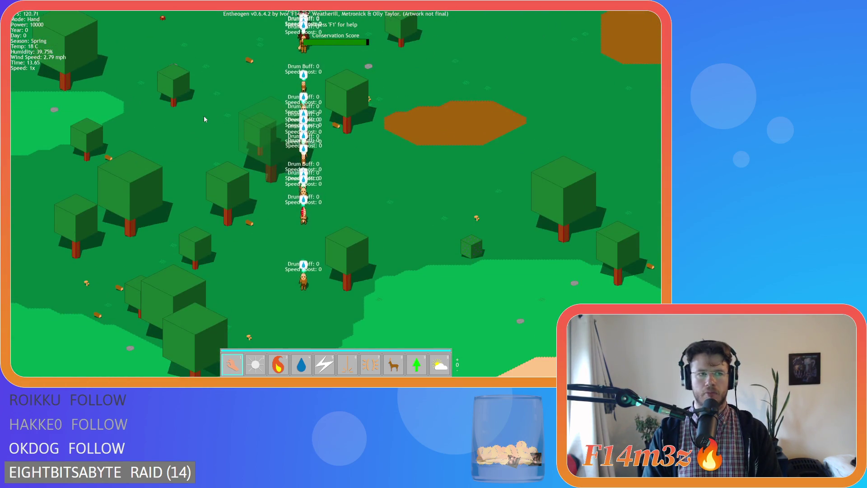
key("s")
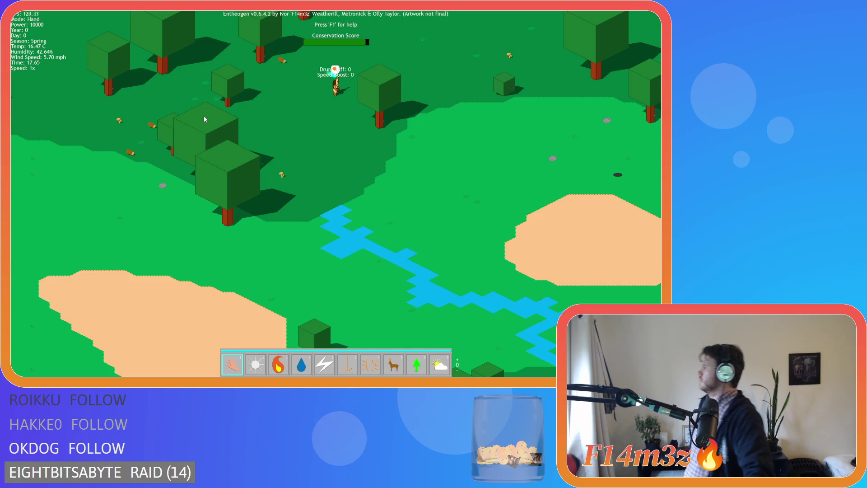
key("w")
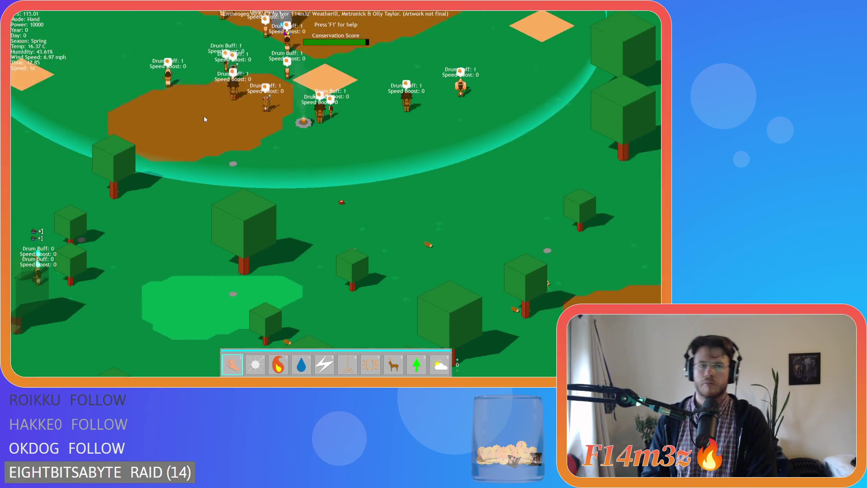
key("w")
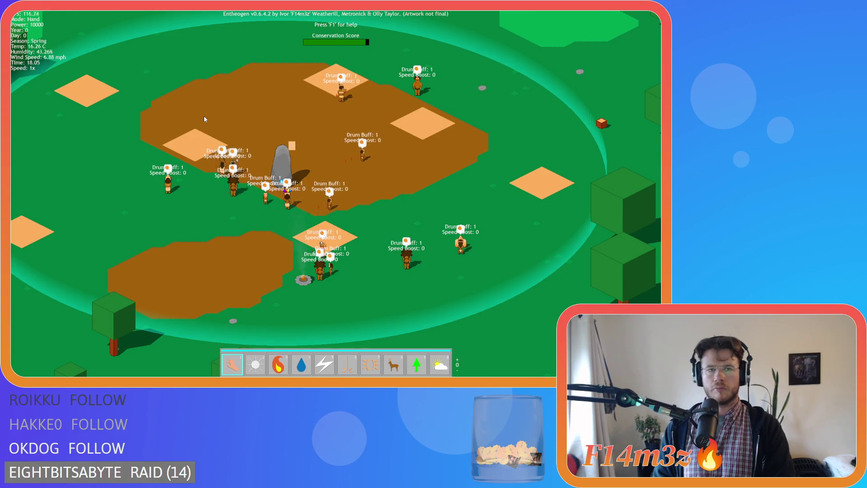
key("s")
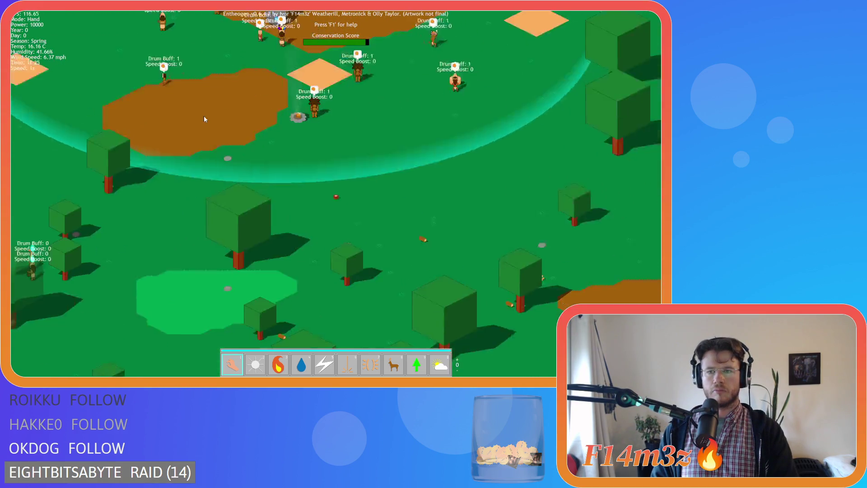
key("w")
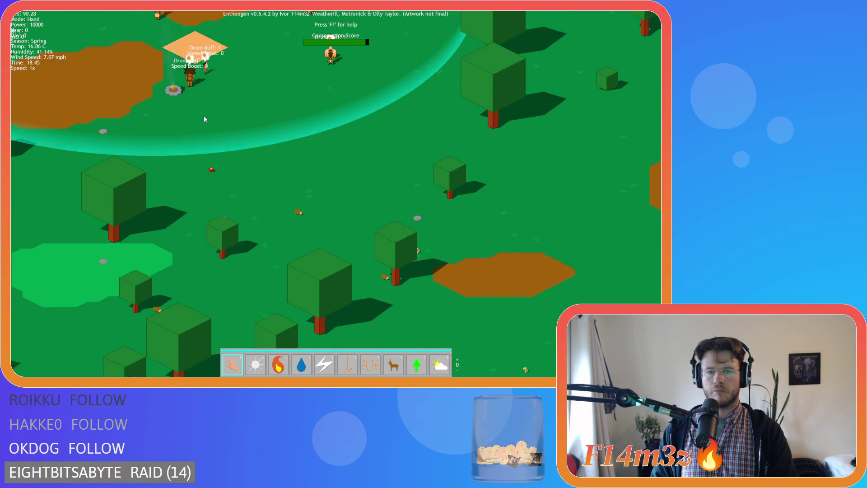
key("w")
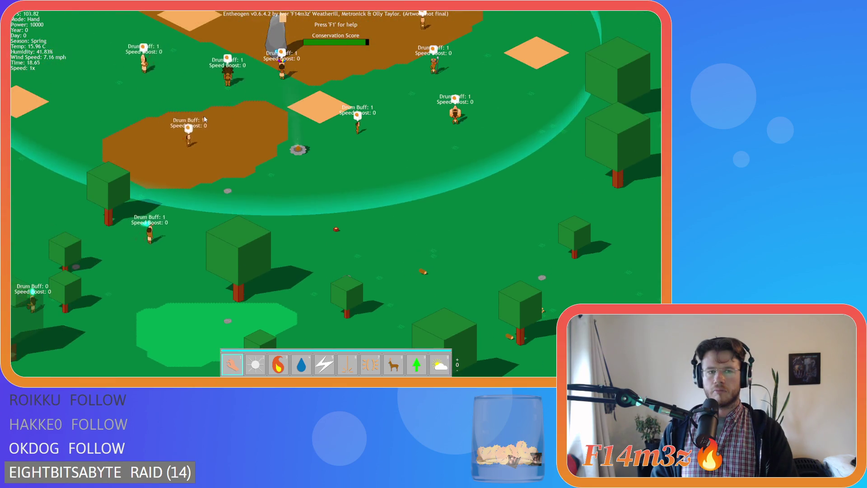
key("a")
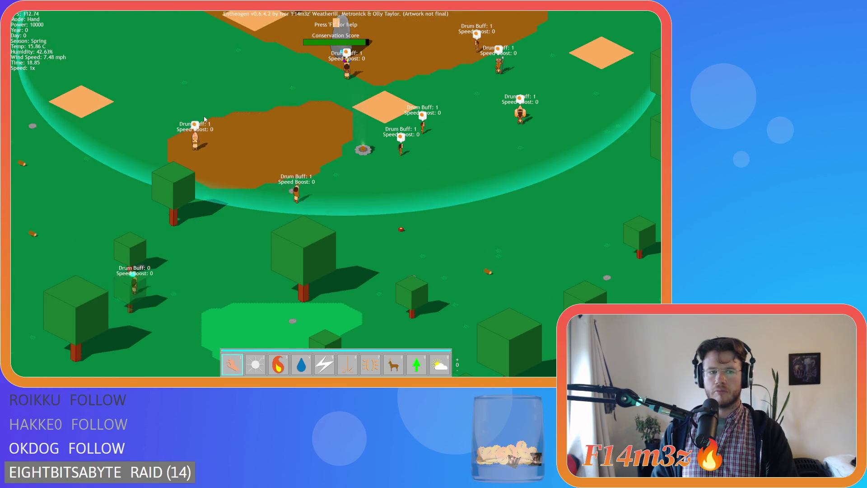
key("w")
key("d")
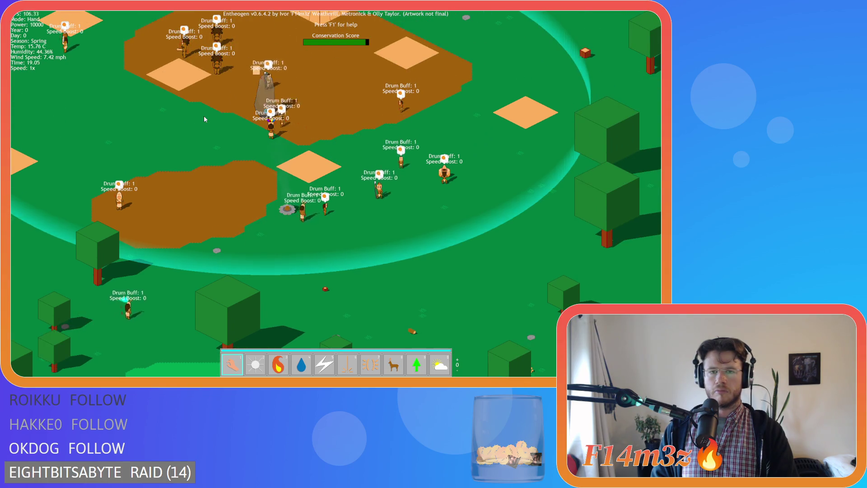
key("w")
key("a")
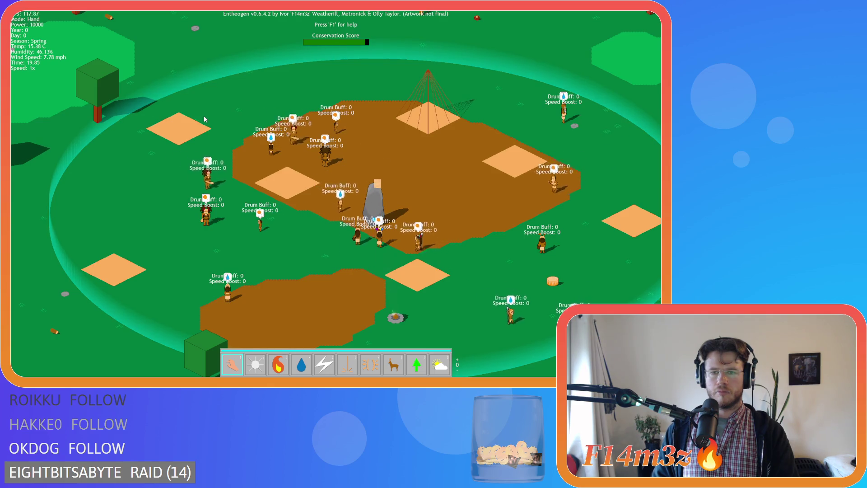
key("s")
key("s")
key("d")
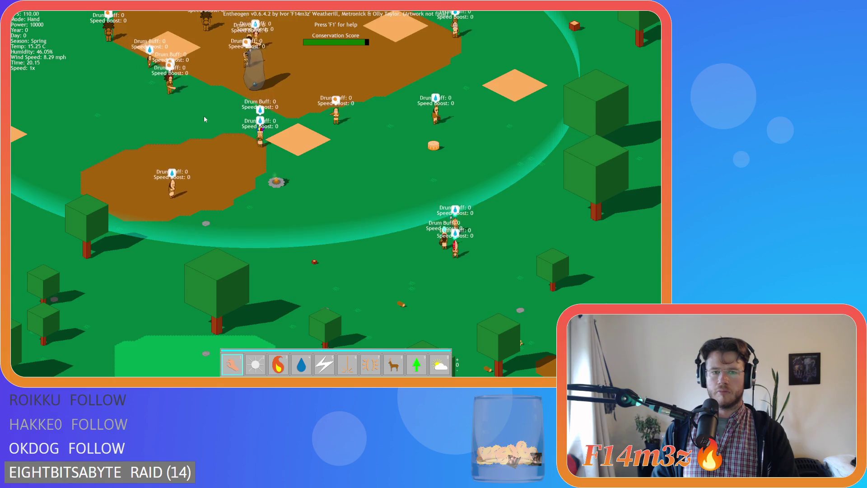
key("s")
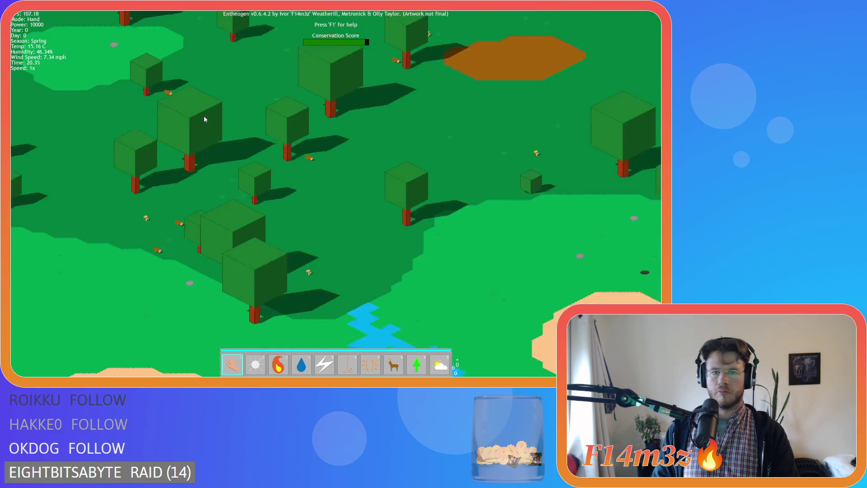
key("s")
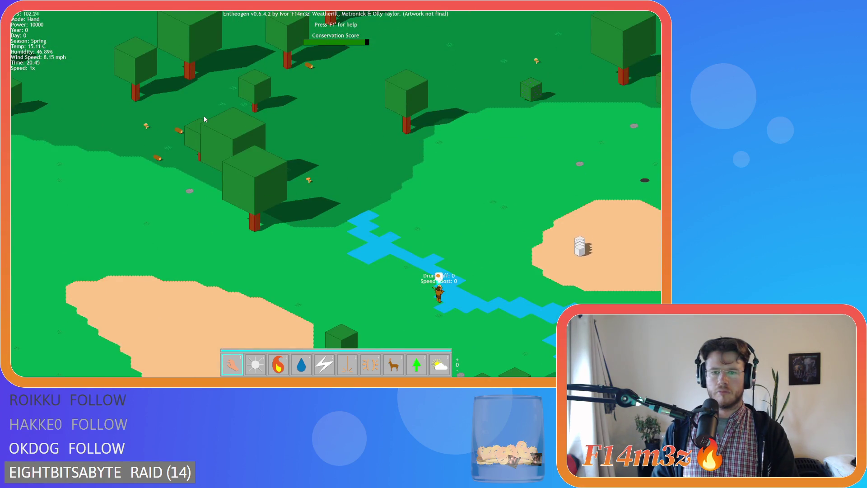
key("s")
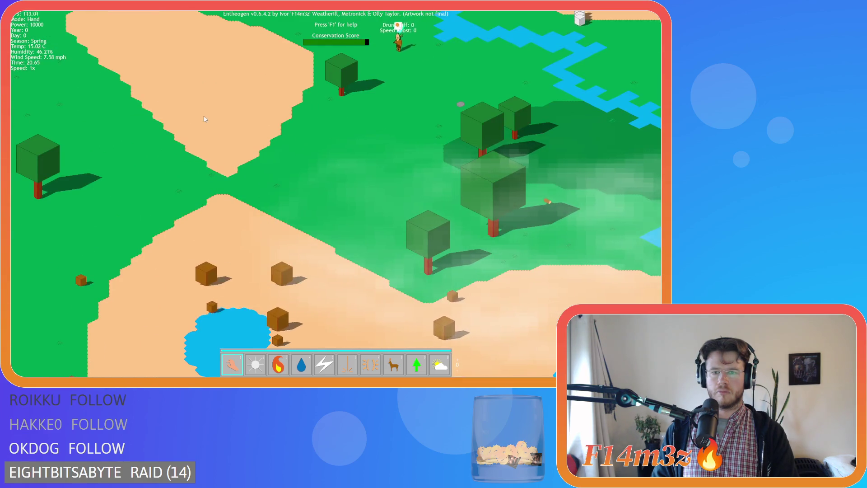
key("w")
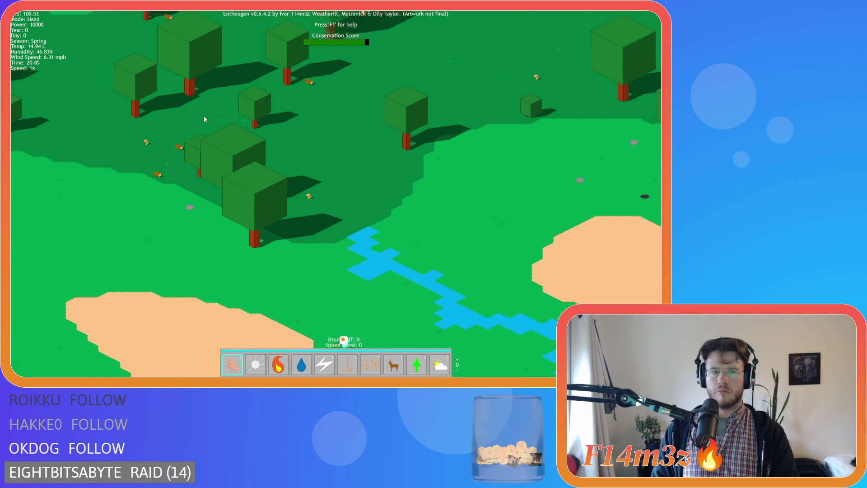
key("w")
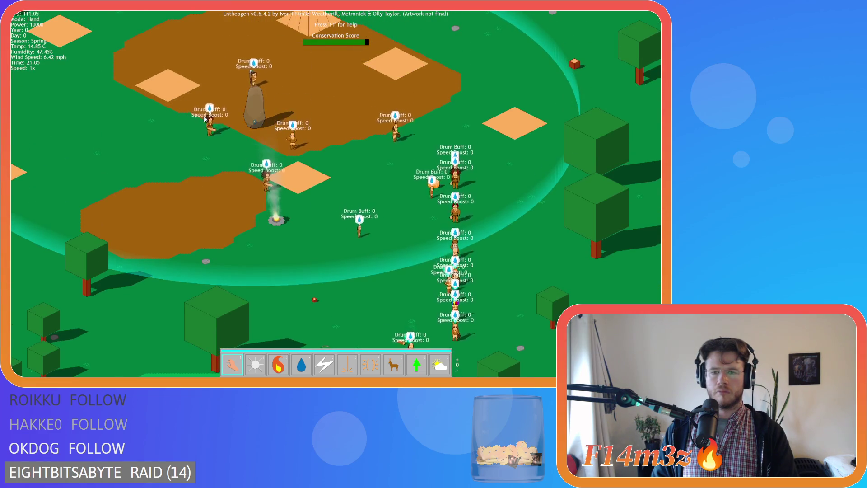
key("s")
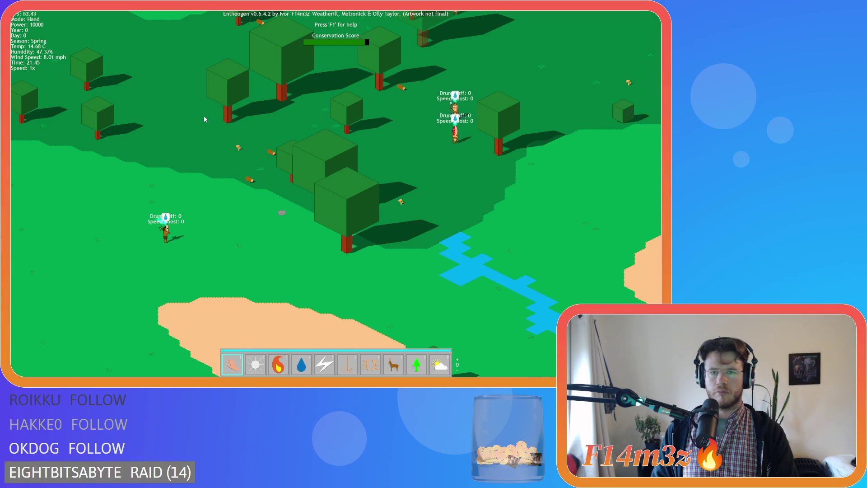
key("w")
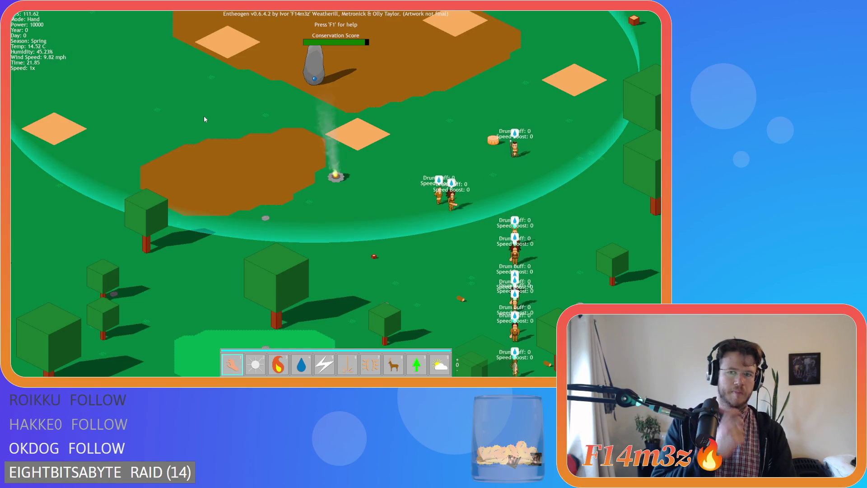
key("s")
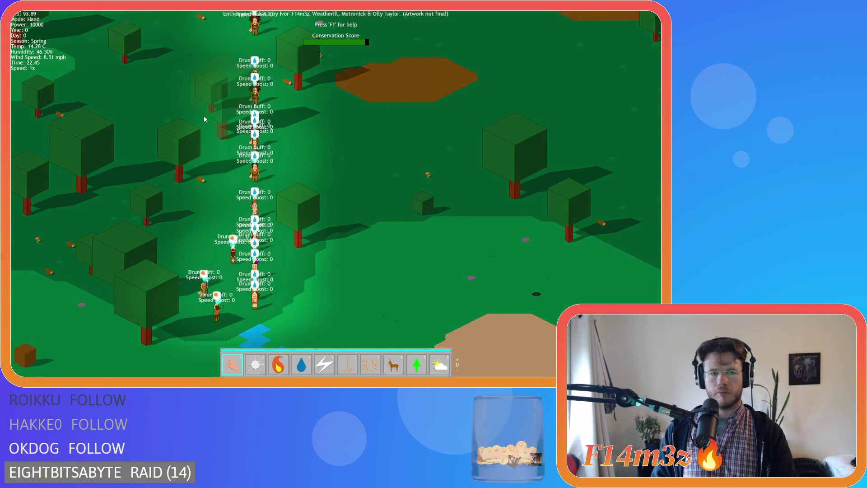
key("w")
key("w")
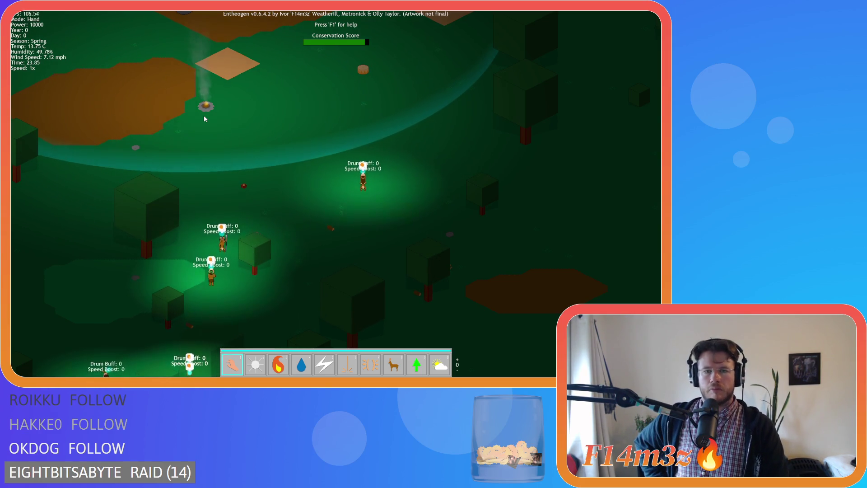
key("w")
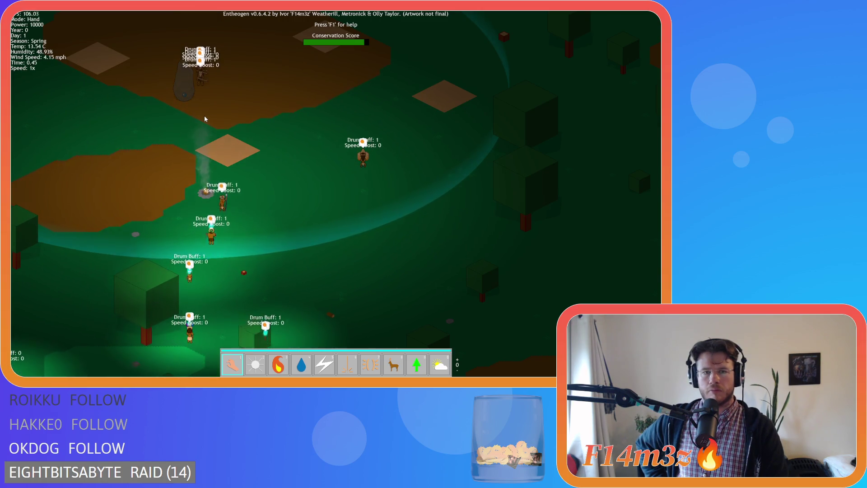
key("s")
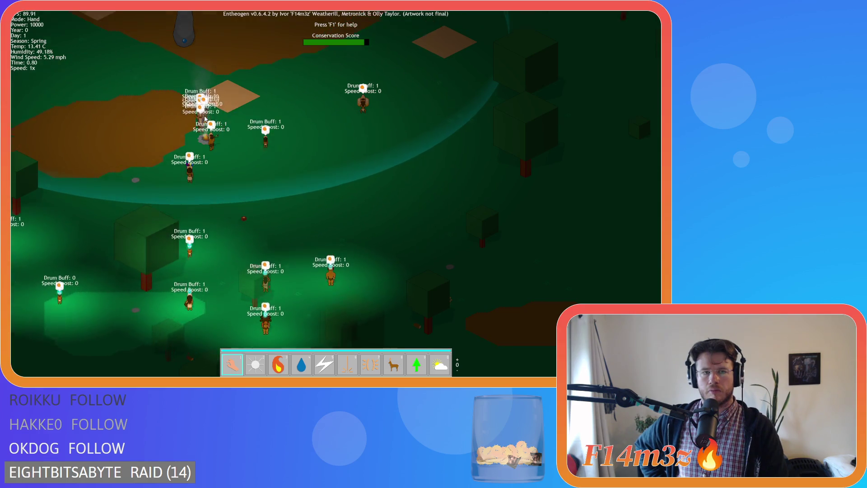
key("w")
key("a")
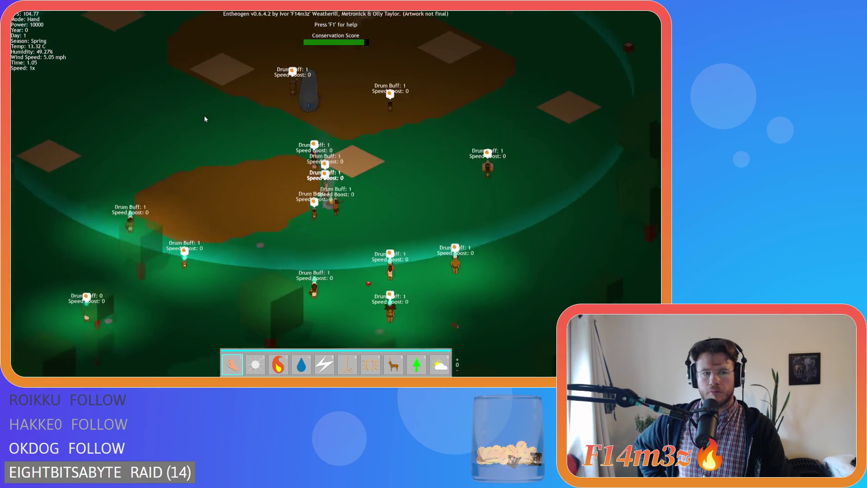
key("s")
key("w")
key("a")
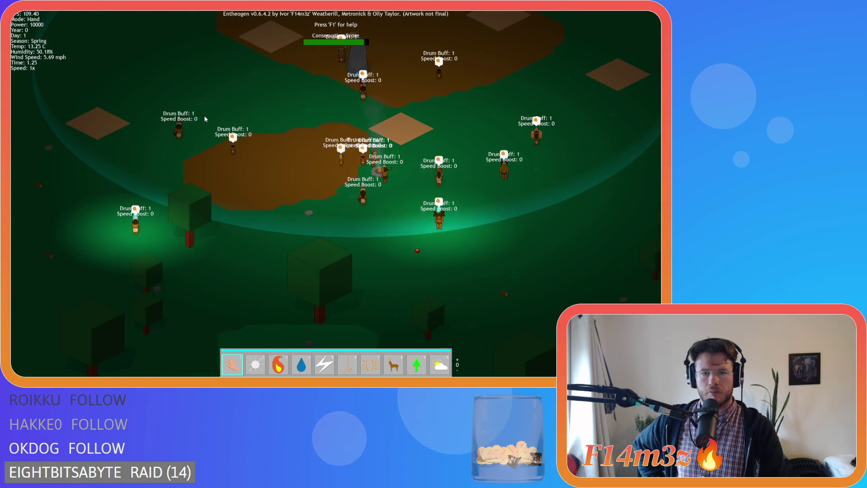
key("d")
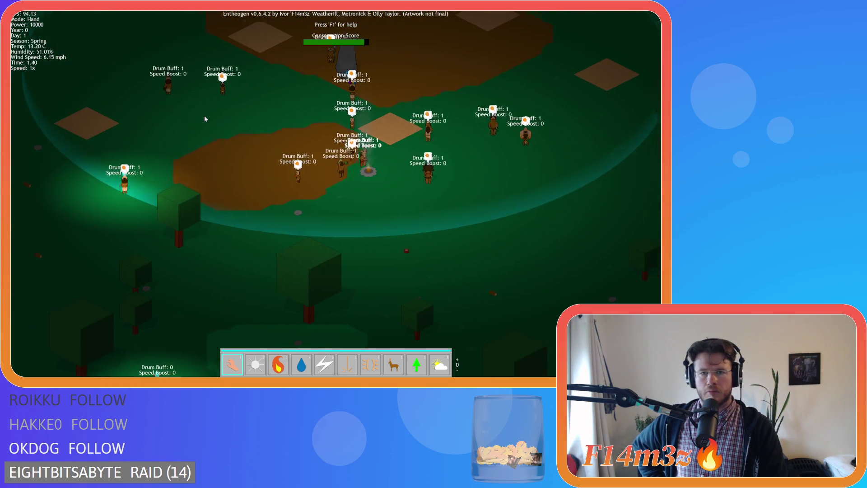
key("s")
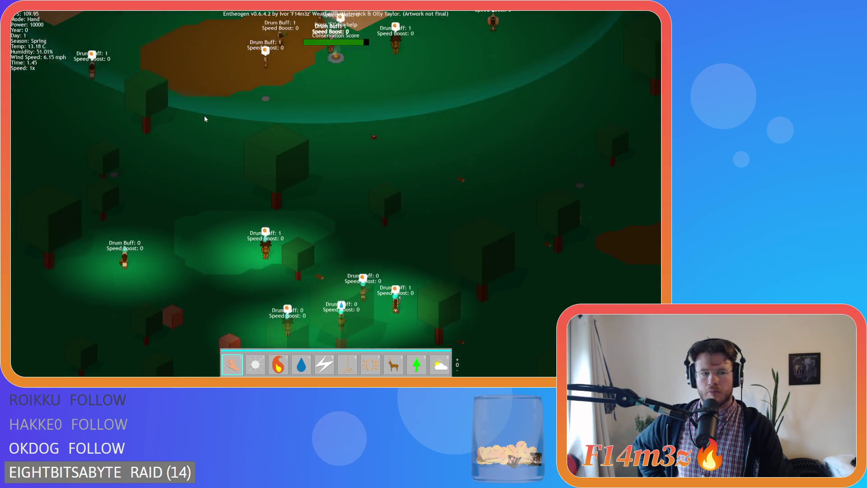
key("w")
key("d")
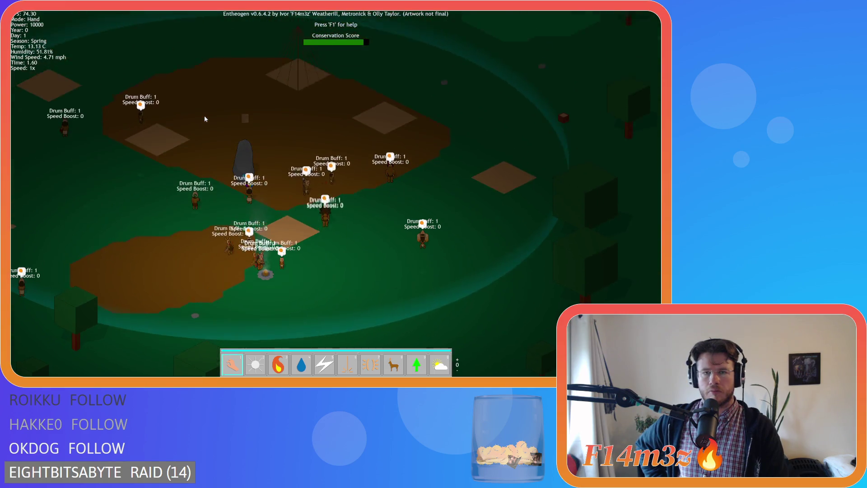
key("w")
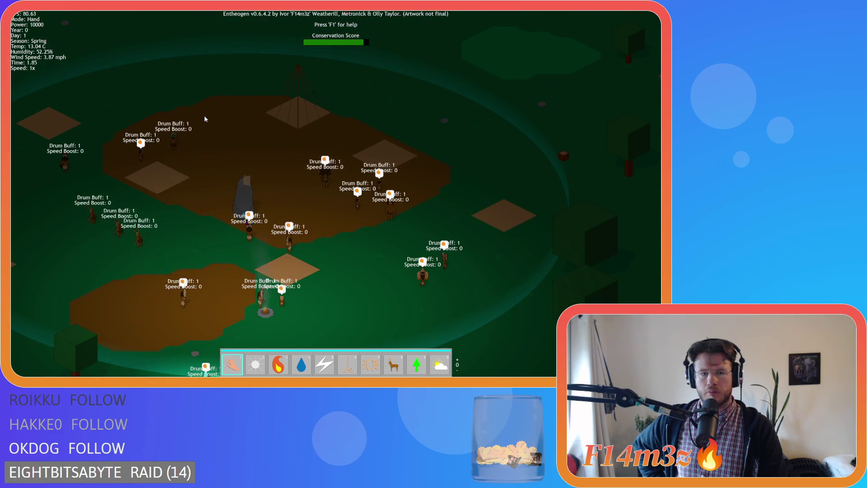
key("a")
key("w")
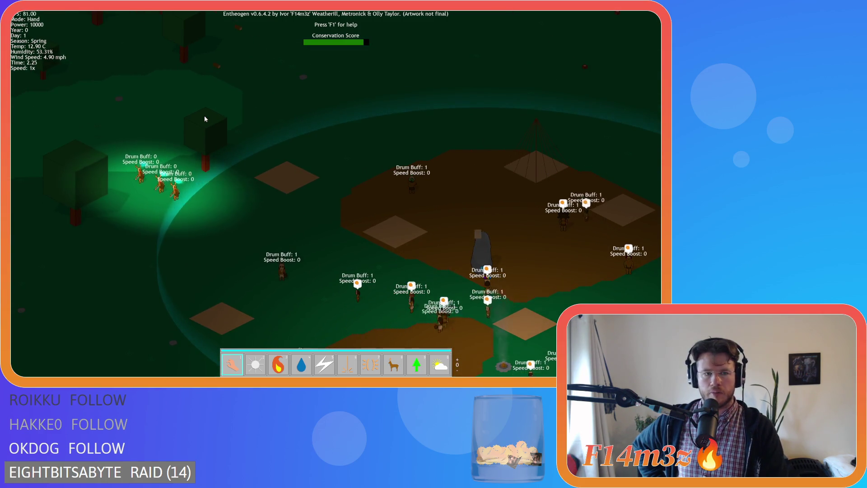
key("w")
key("a")
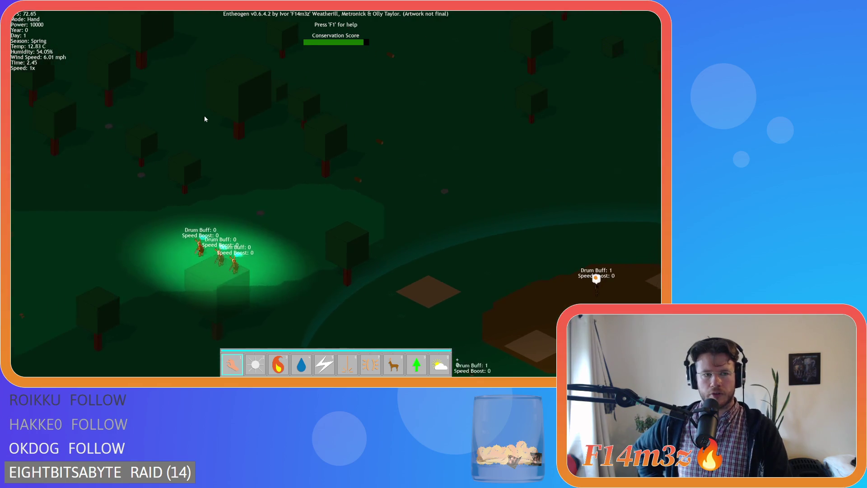
key("d")
key("s")
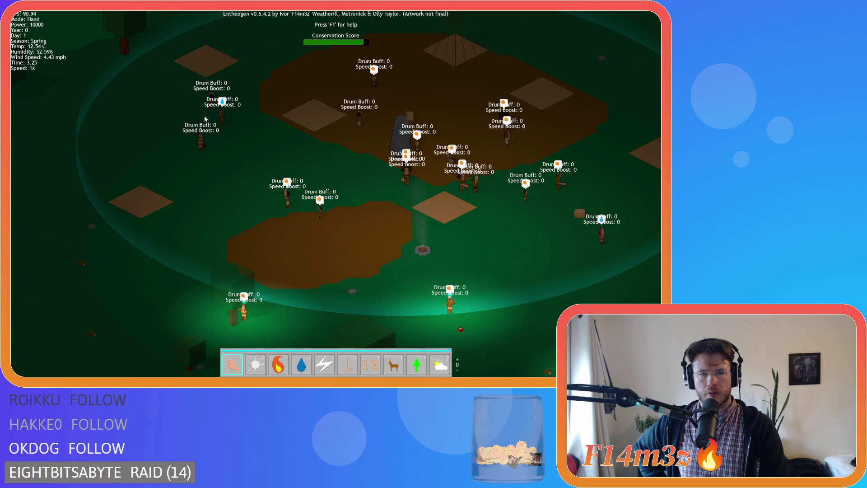
key("d")
key("s")
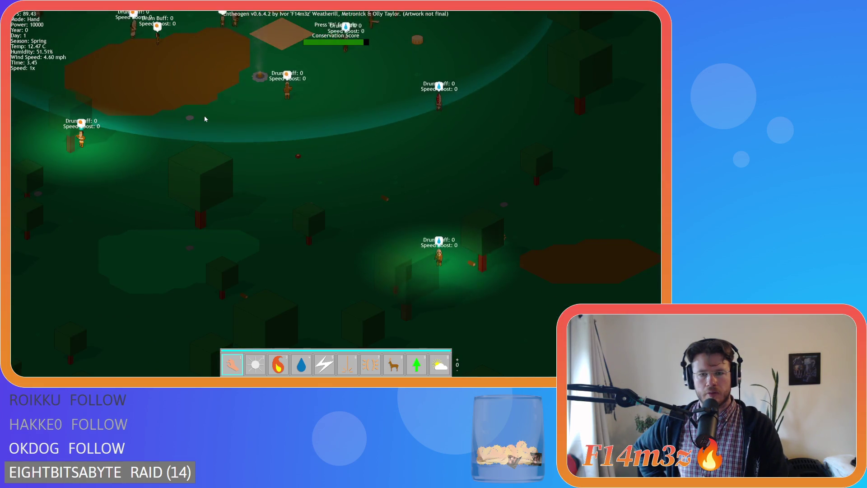
key("s")
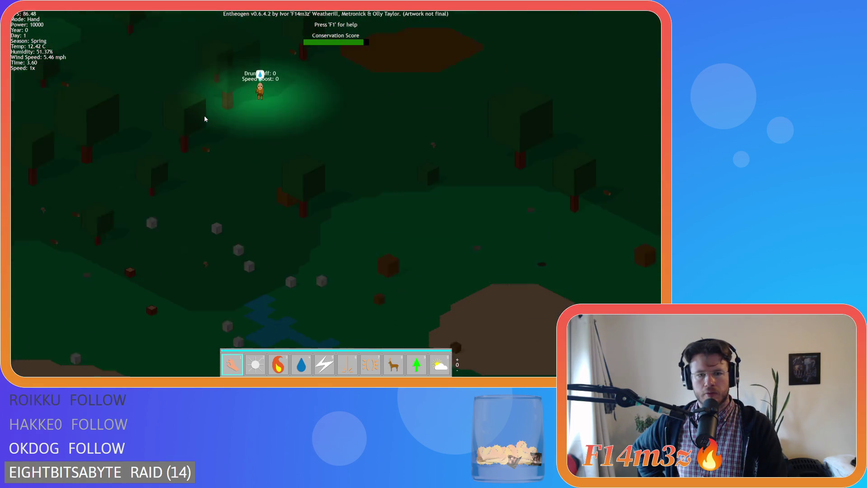
key("w")
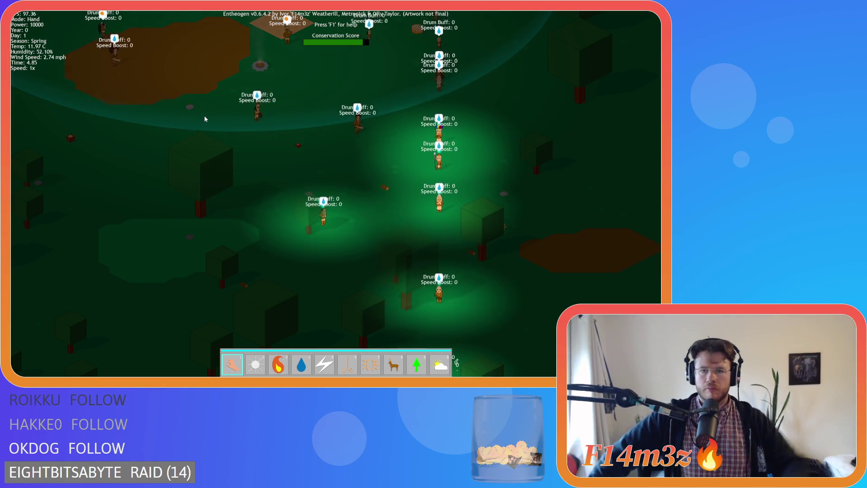
key("d")
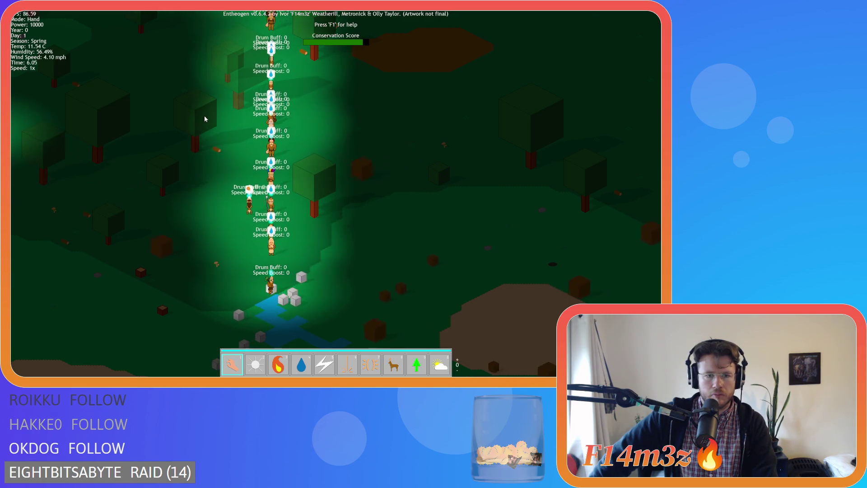
key("w")
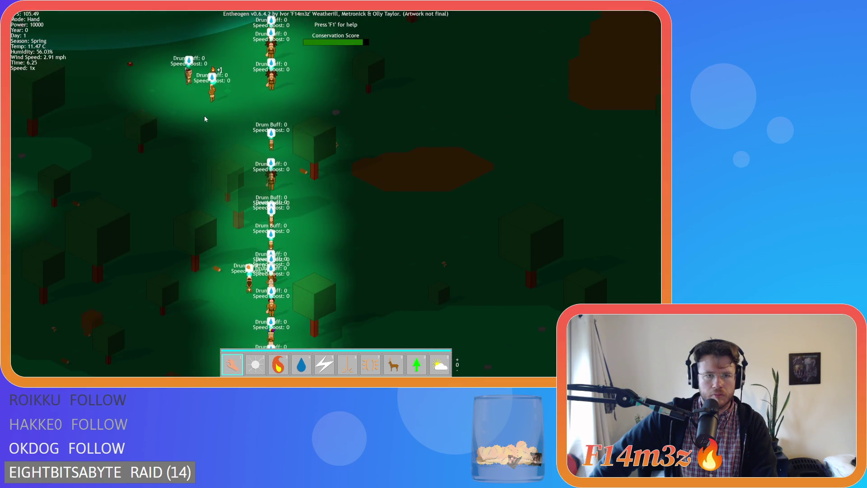
key("w")
key("w")
key("a")
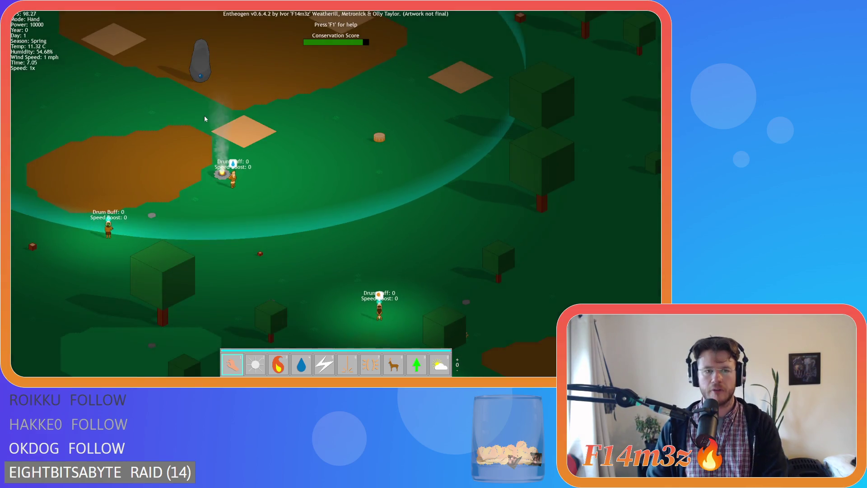
key("w")
key("a")
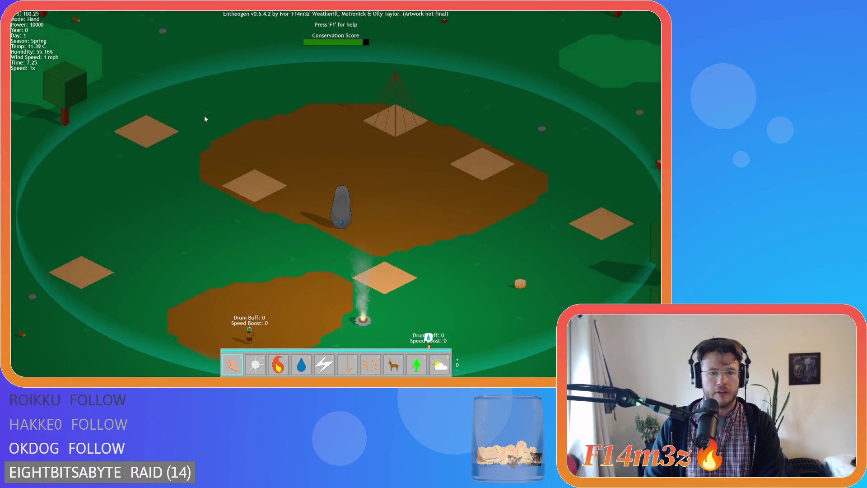
key("s")
key("d")
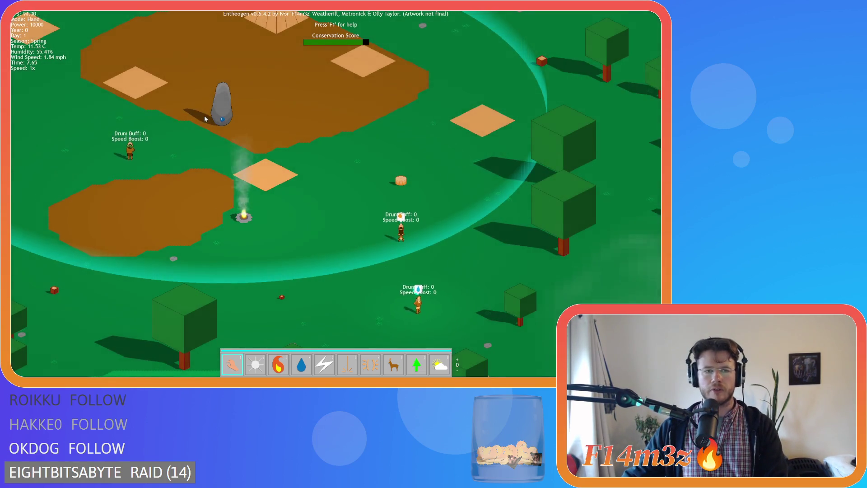
key("s")
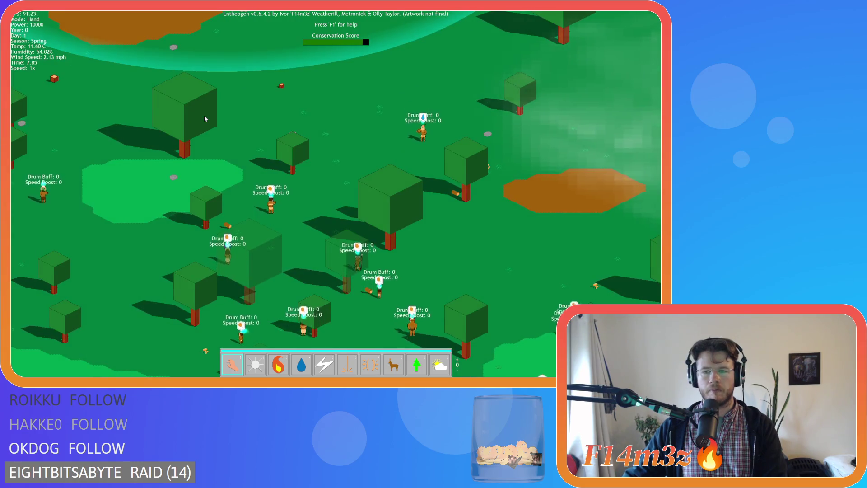
key("w")
key("a")
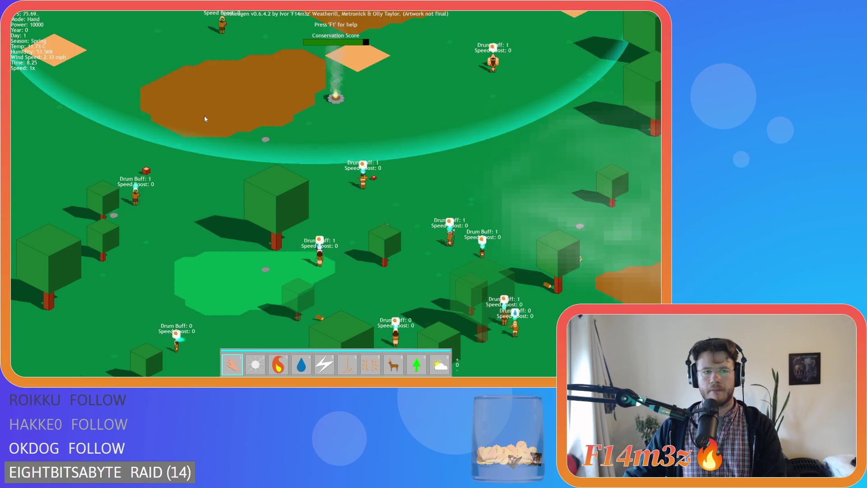
key("w")
key("d")
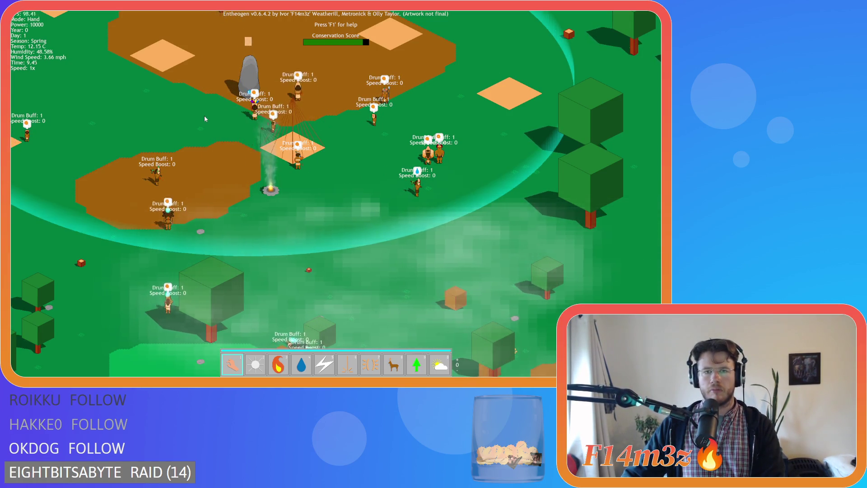
key("Up")
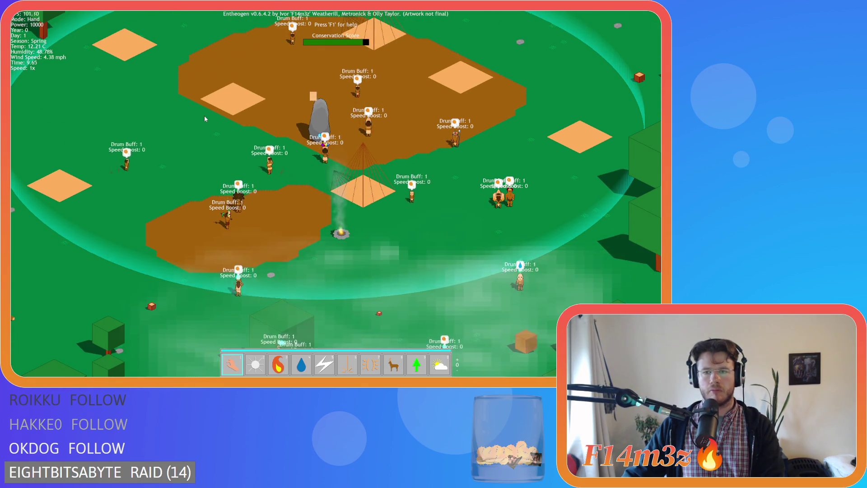
key("Down")
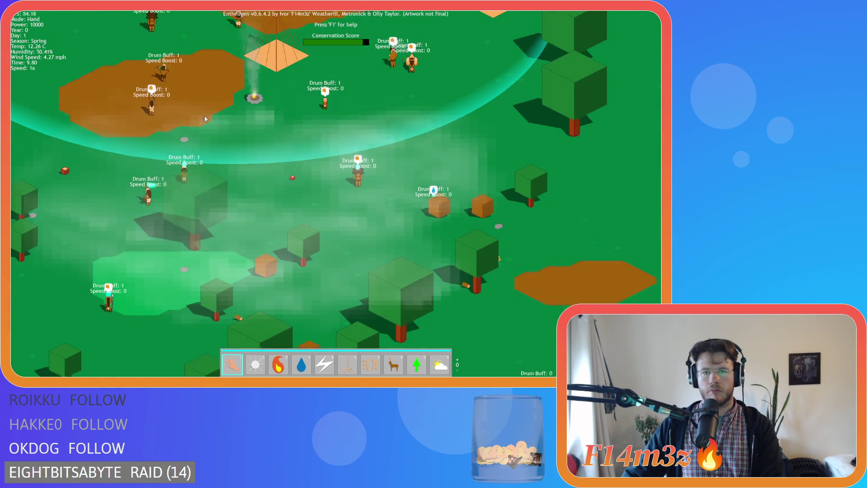
key("Down")
key("Down")
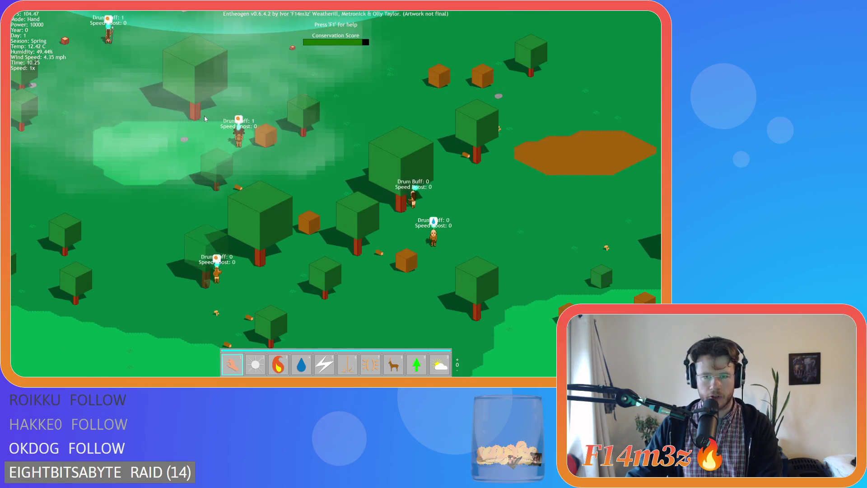
key("Up")
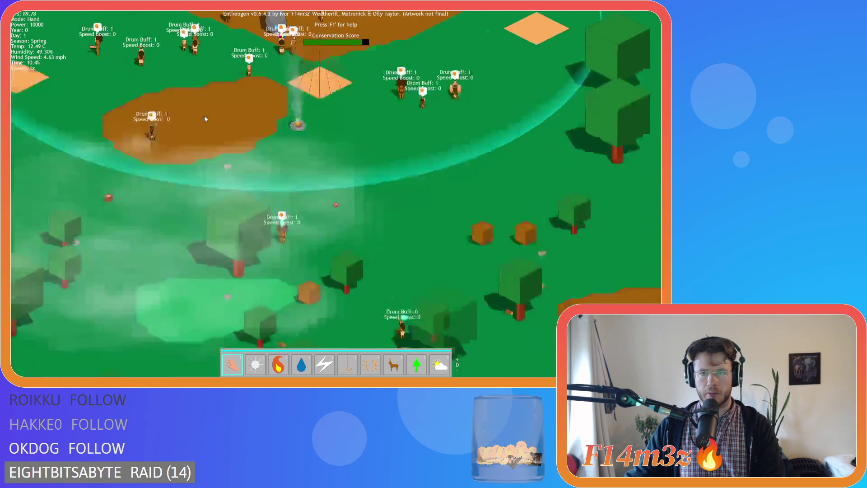
key("Down")
key("Up")
key("Left")
key("Up")
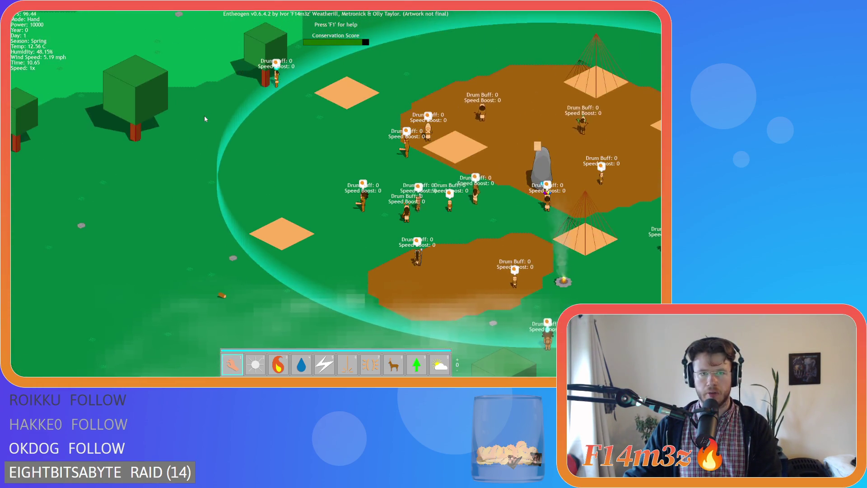
key("Right")
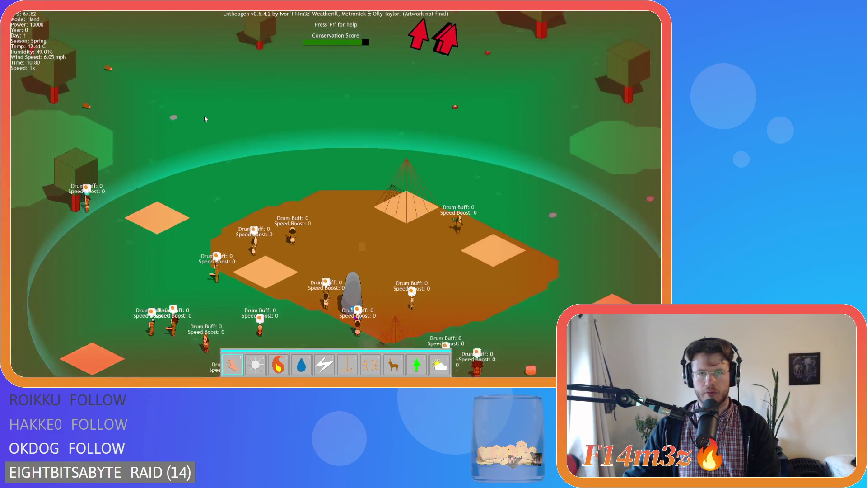
key("Down")
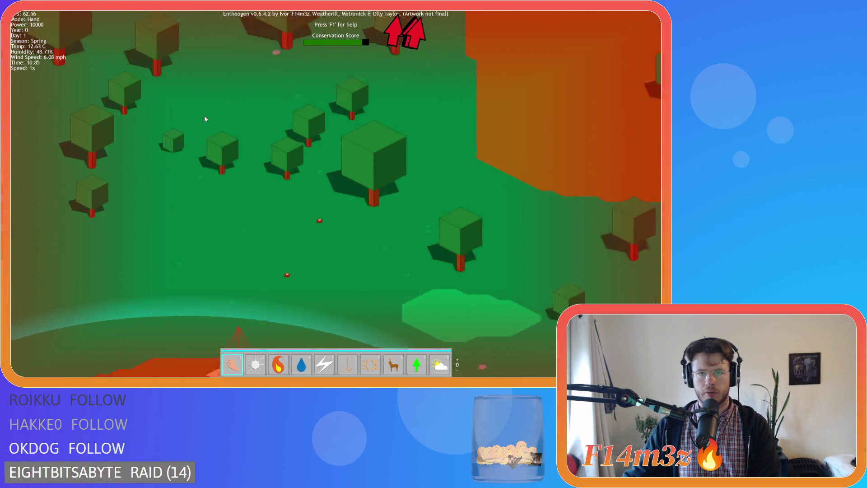
key("Up")
key("Down")
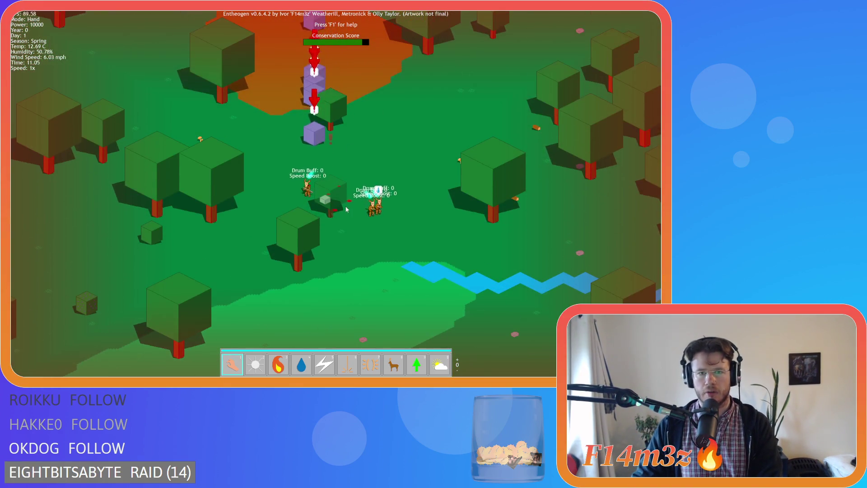
key("Down")
key("Down")
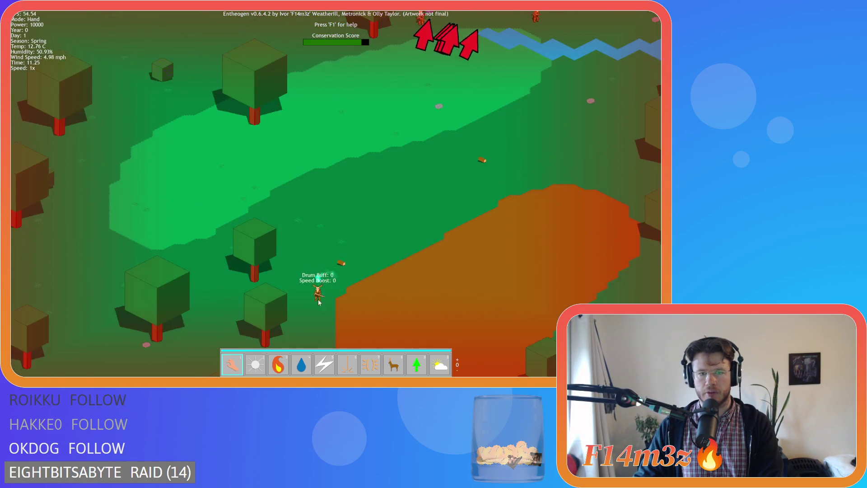
key("Up")
key("Down")
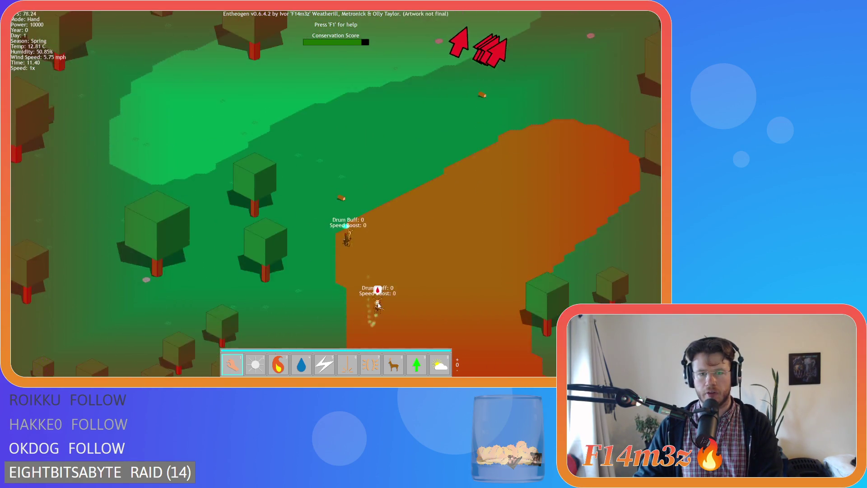
key("Up")
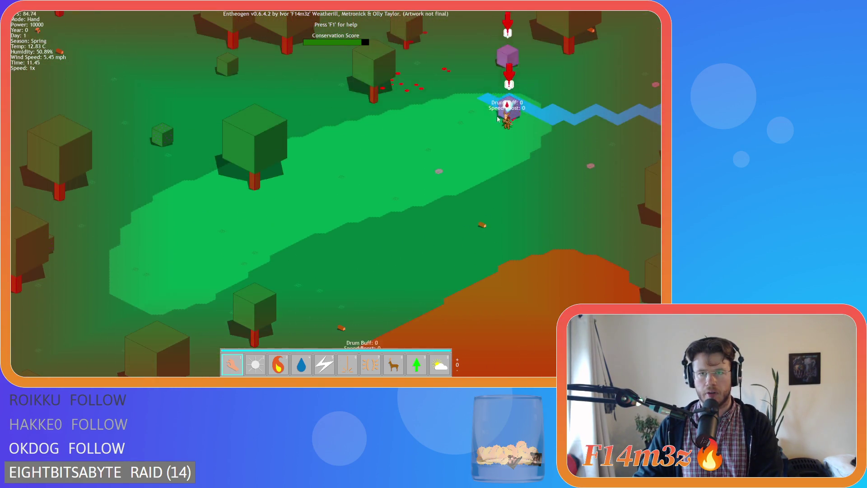
key("Down")
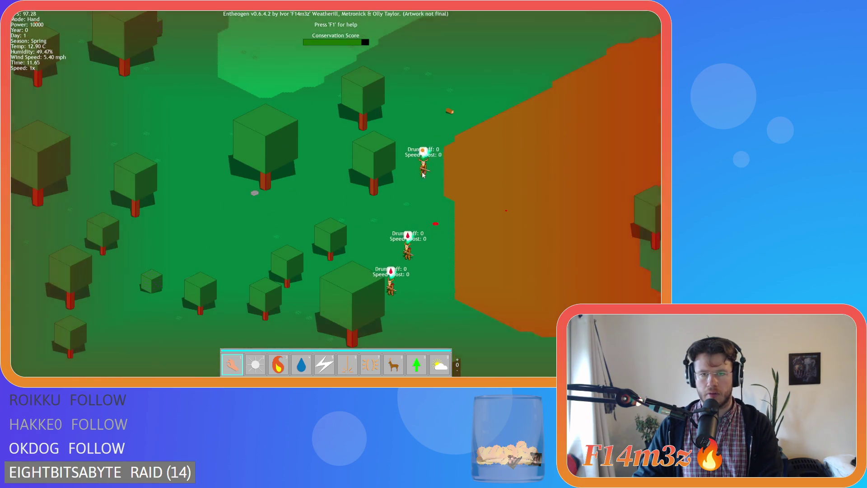
key("Down")
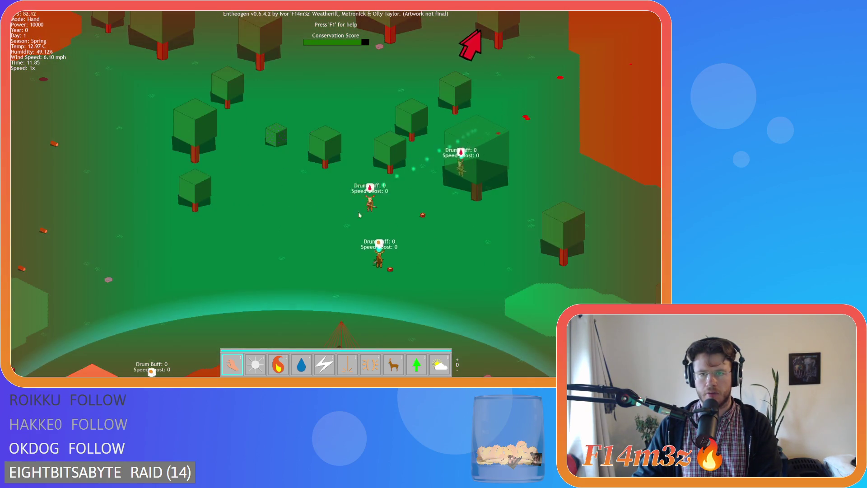
key("Right")
key("Down")
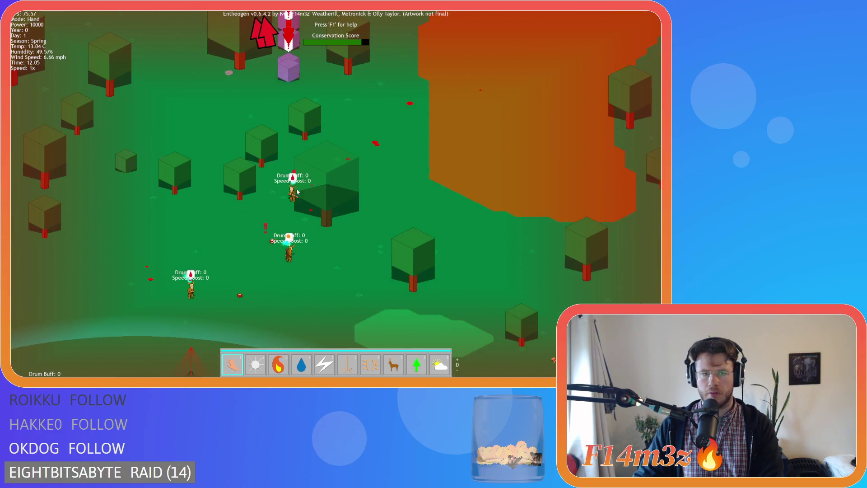
key("Down")
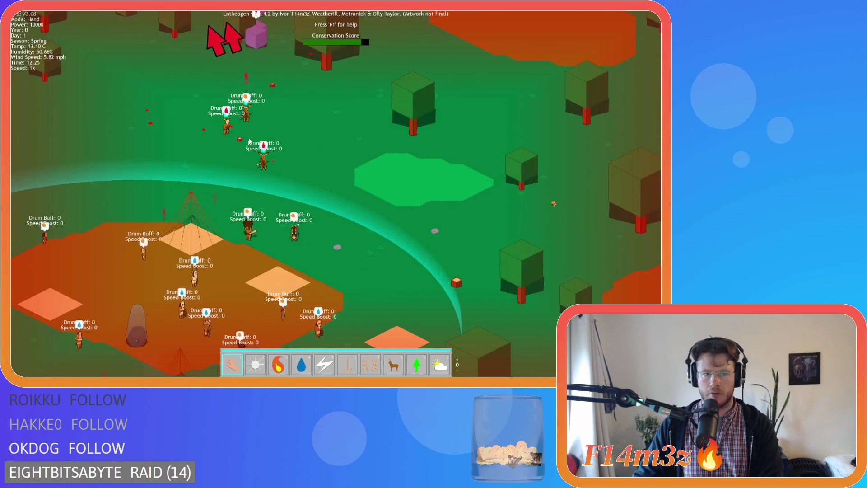
key("Up")
key("Right")
key("Up")
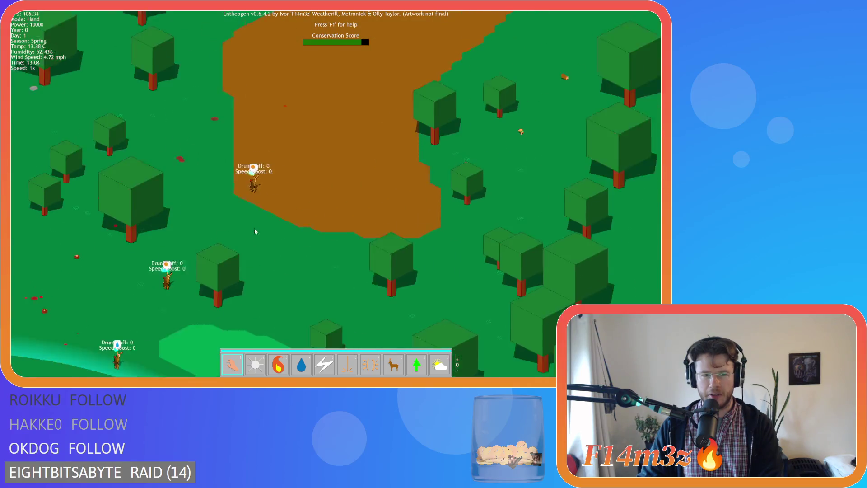
key("Down")
key("Left")
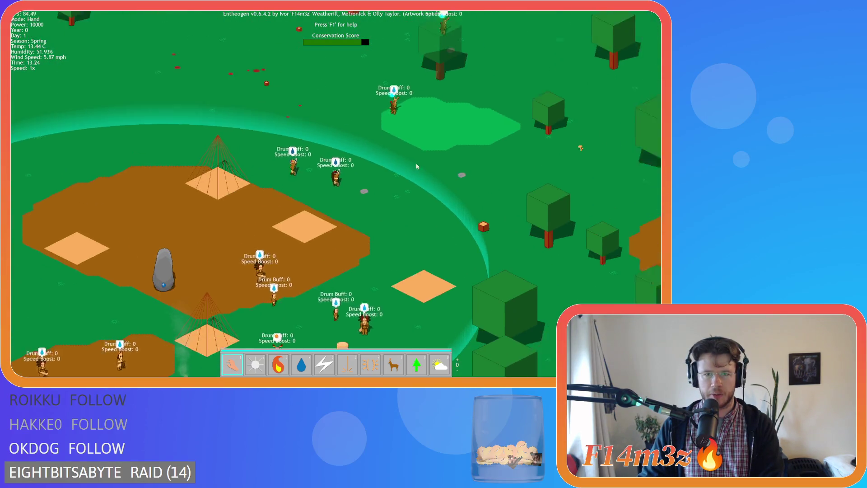
key("Up")
key("Right")
key("Down")
key("Up")
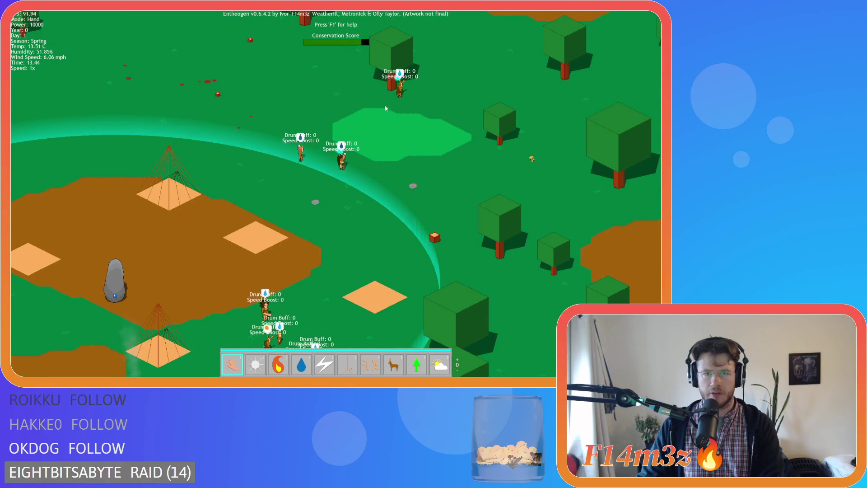
key("Down")
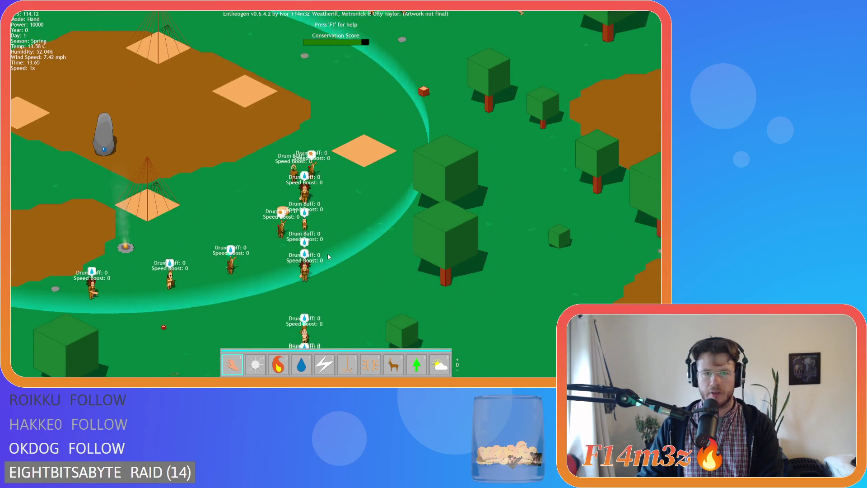
key("Up")
key("Right")
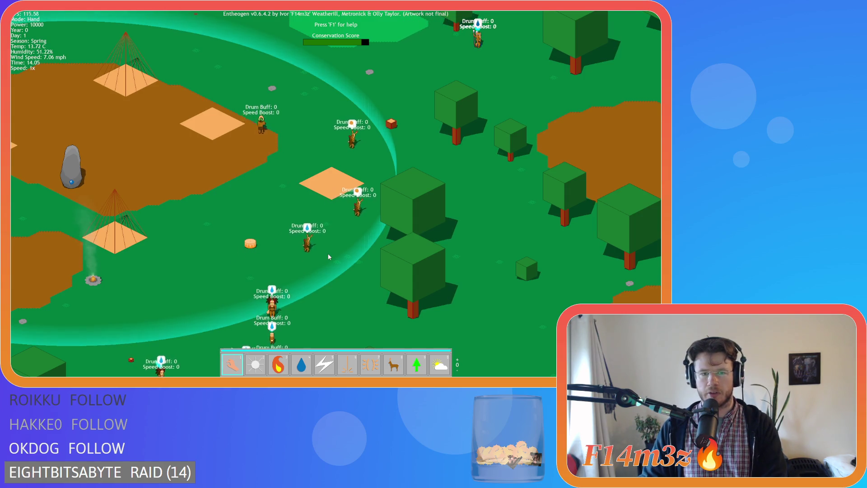
key("Up")
key("Right")
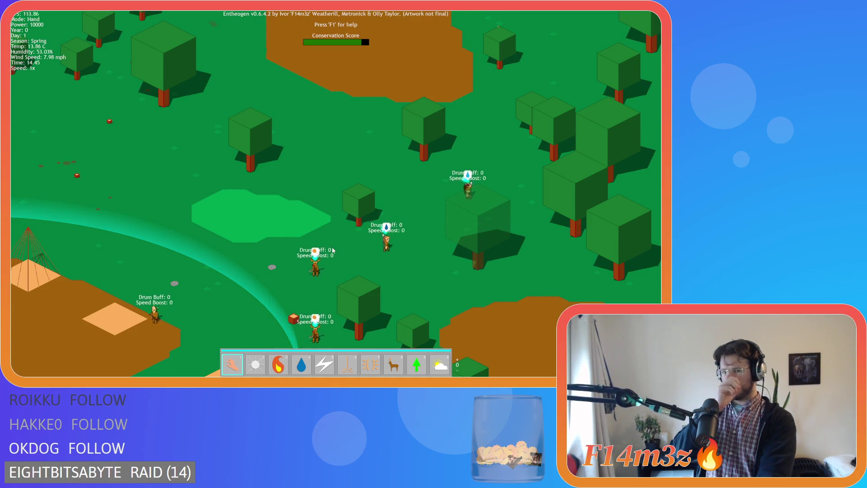
key("Up")
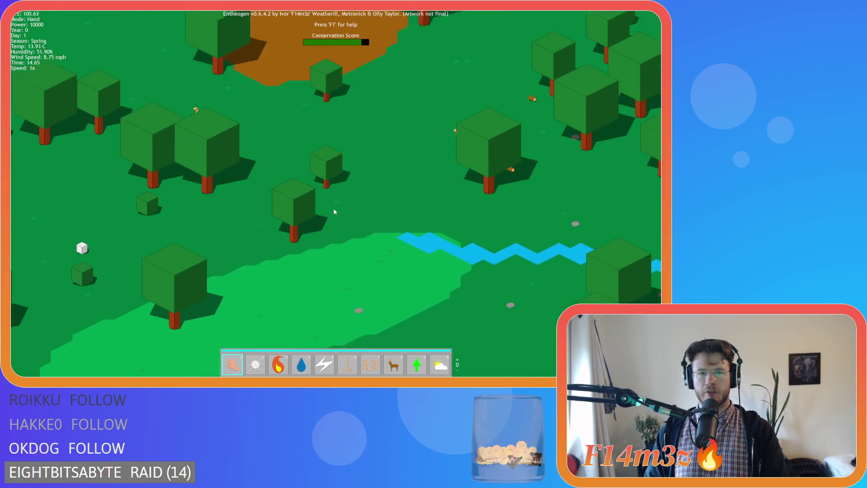
Zoom in and out and pan the map right and left around the river.
scroll(334, 211, "down", 5)
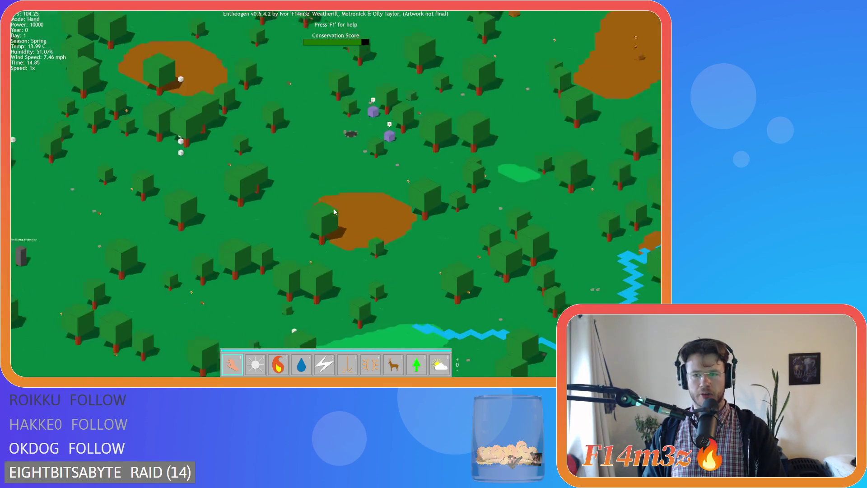
key("Right")
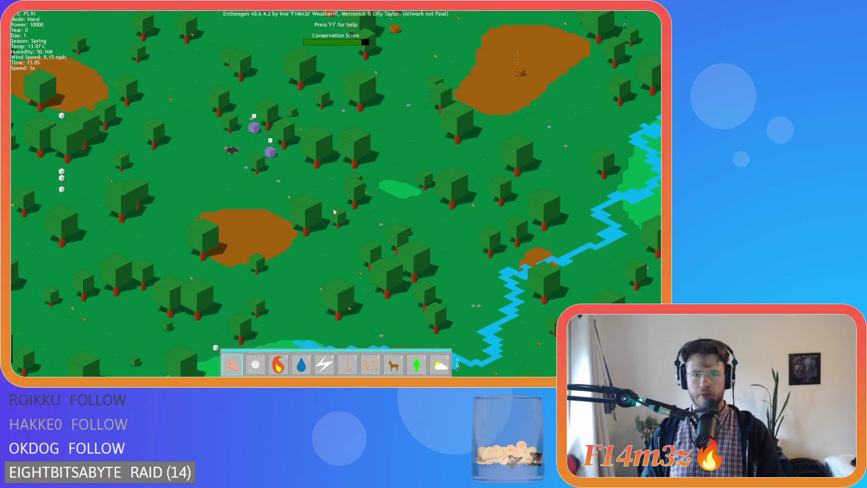
scroll(335, 211, "up", 5)
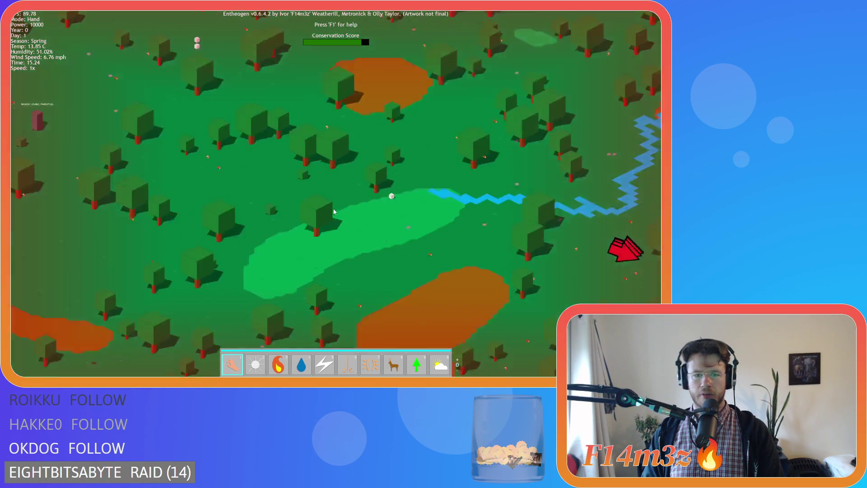
scroll(335, 211, "down", 5)
scroll(285, 208, "up", 5)
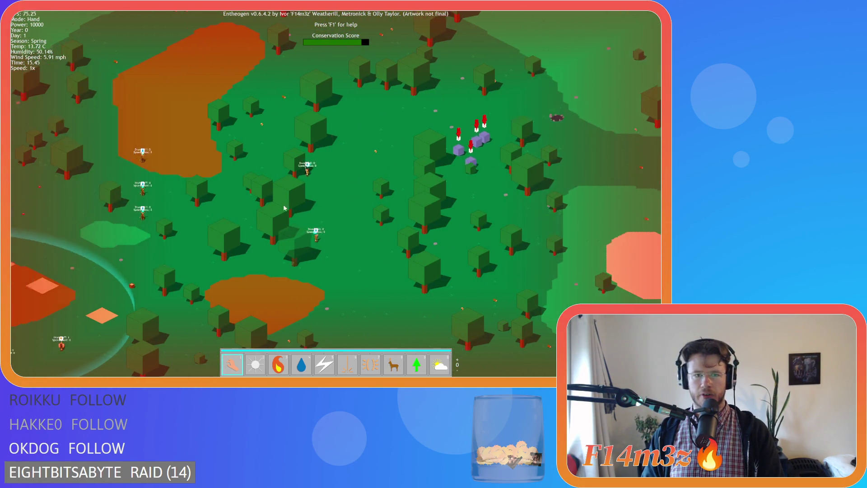
scroll(284, 208, "down", 5)
scroll(243, 200, "up", 5)
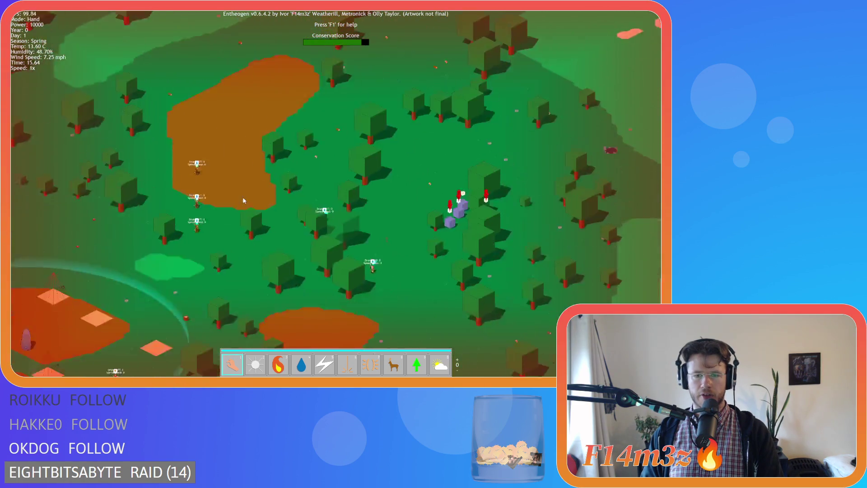
scroll(243, 200, "down", 5)
scroll(274, 250, "up", 5)
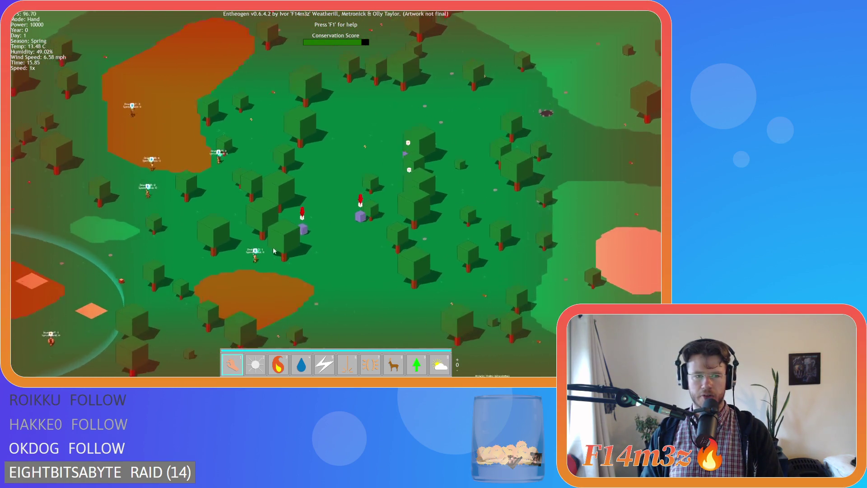
left_click_drag(273, 250, 323, 231)
key("a")
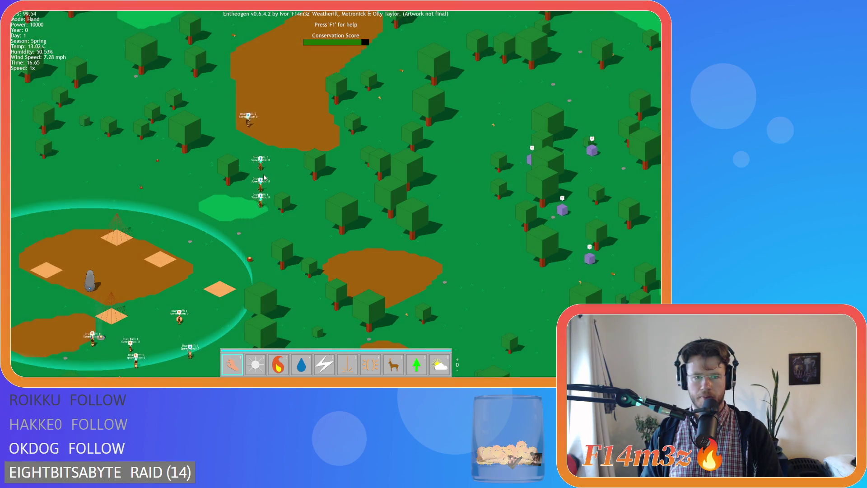
scroll(259, 256, "up", 5)
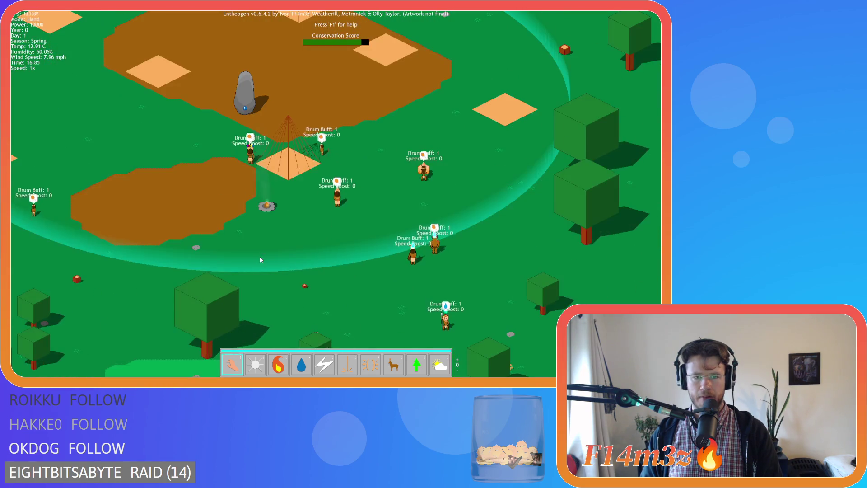
Pan south to the forest, back past the village to the purple cubes, then press Escape.
key("s")
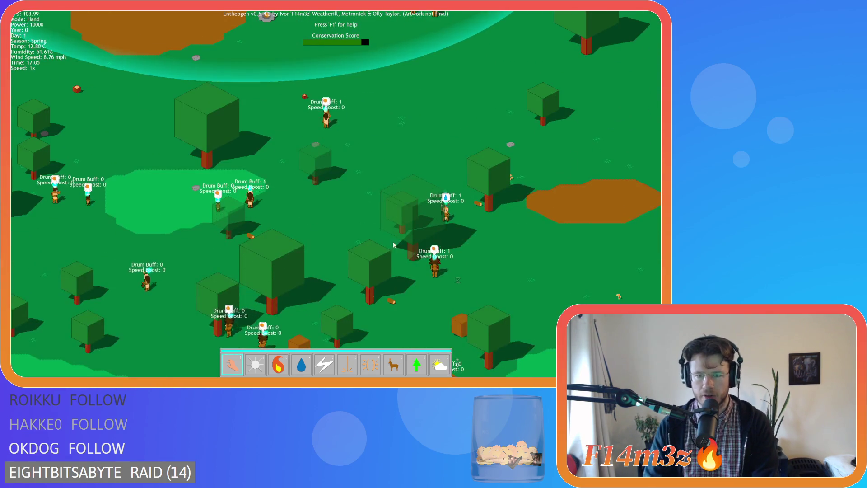
key("s")
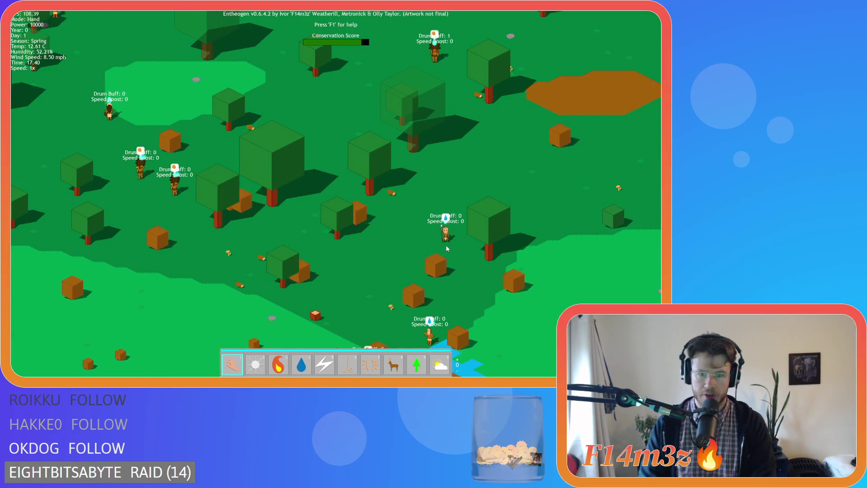
key("w")
key("a")
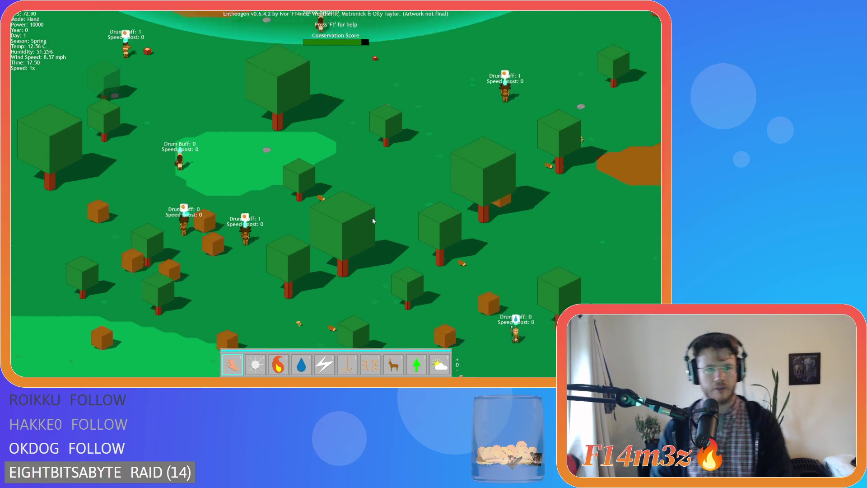
key("w")
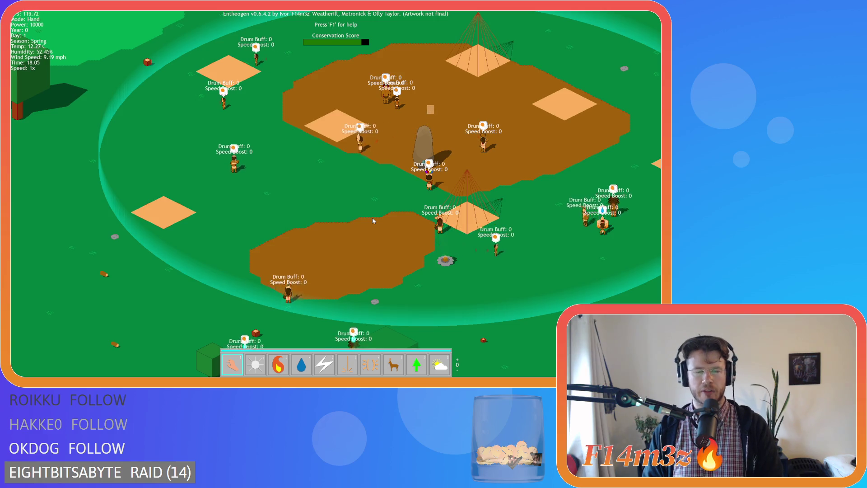
key("w")
key("d")
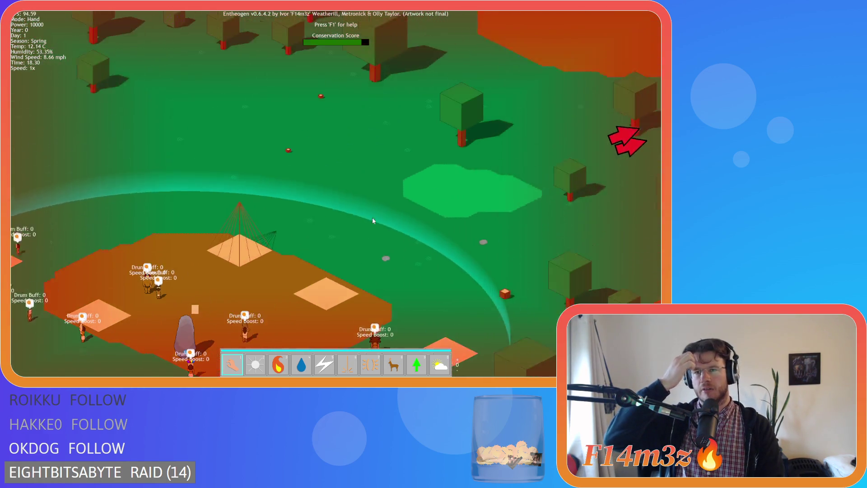
key("d")
key("w")
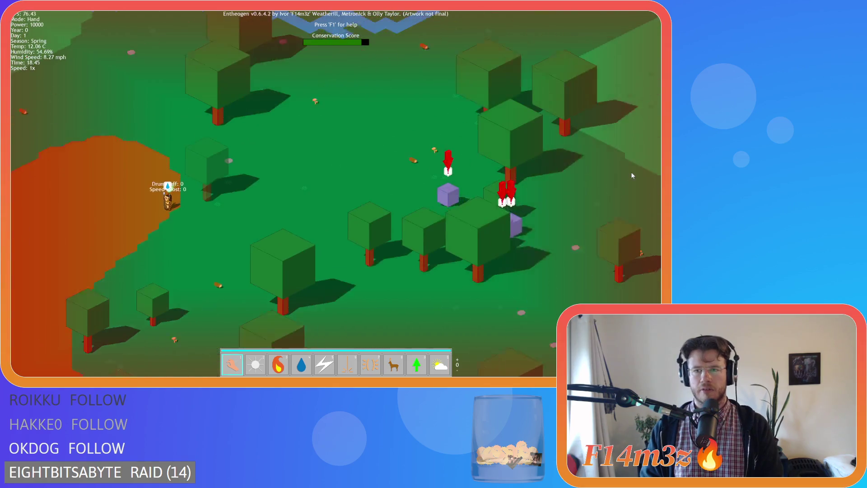
scroll(270, 243, "down", 5)
scroll(270, 244, "up", 2)
key("Escape")
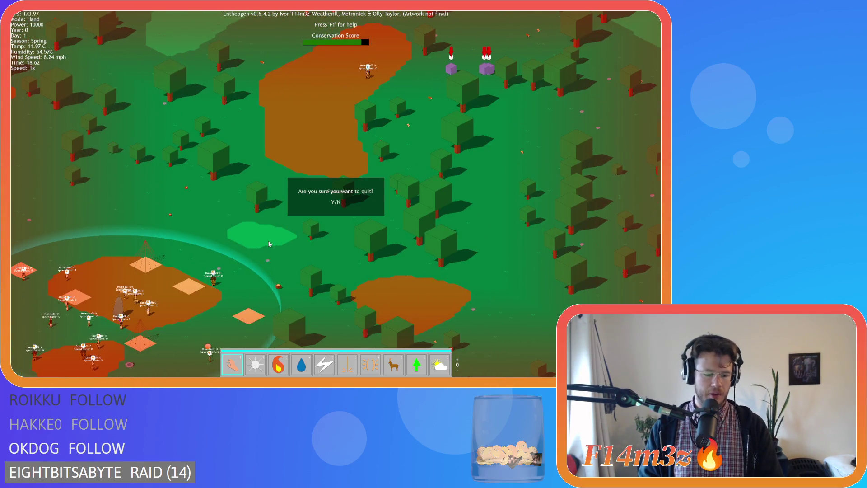
Confirm quitting with Y and start a New Game from the title menu.
key("y")
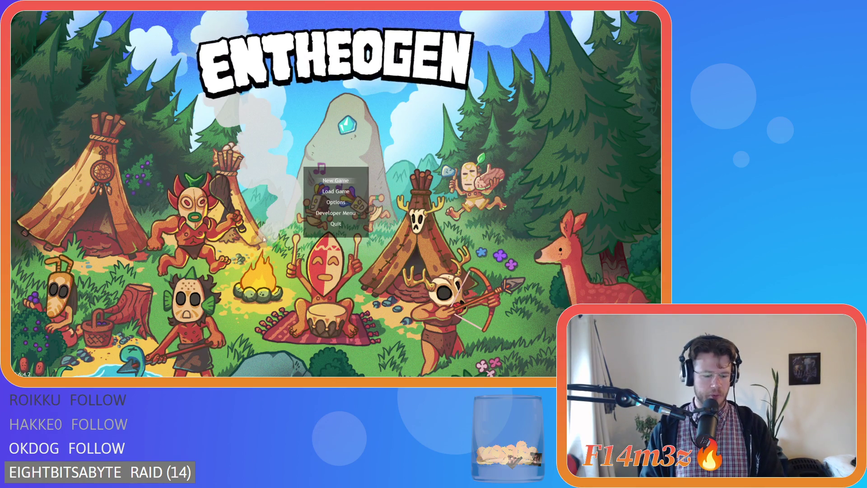
key("Return")
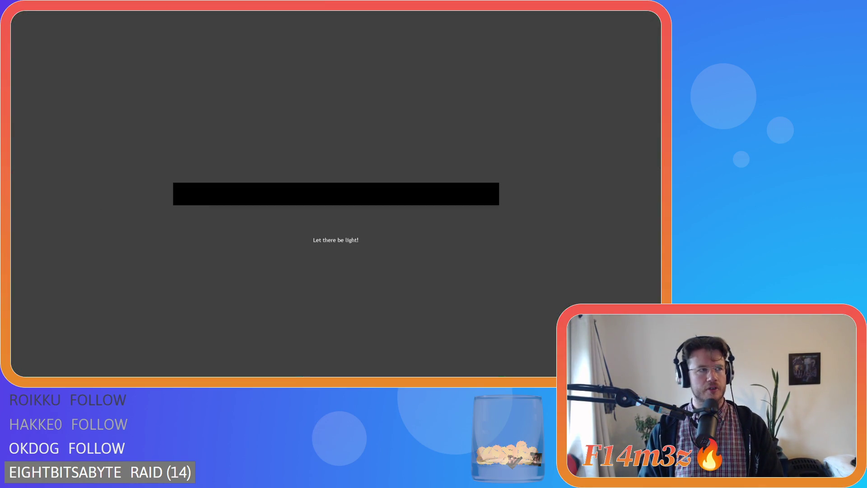
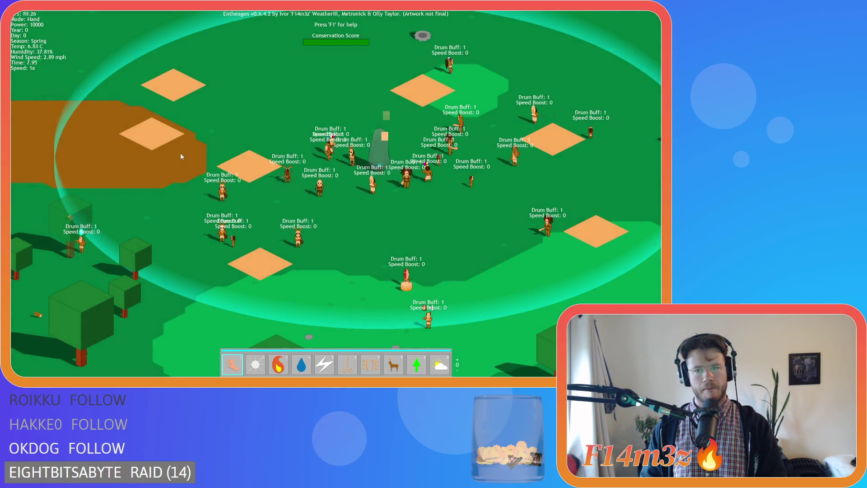
Drag the drum into the middle of the village so villagers get Drum Buff 1.
scroll(180, 154, "down", 3)
scroll(181, 156, "up", 3)
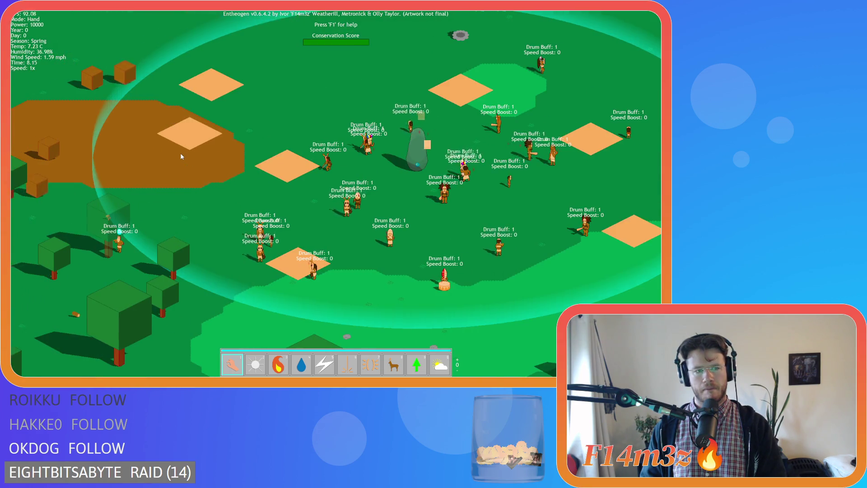
scroll(180, 154, "down", 3)
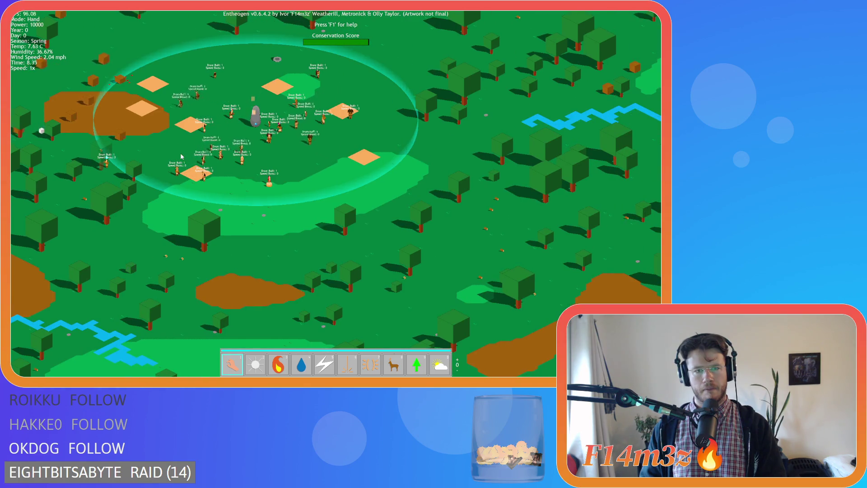
scroll(181, 155, "up", 3)
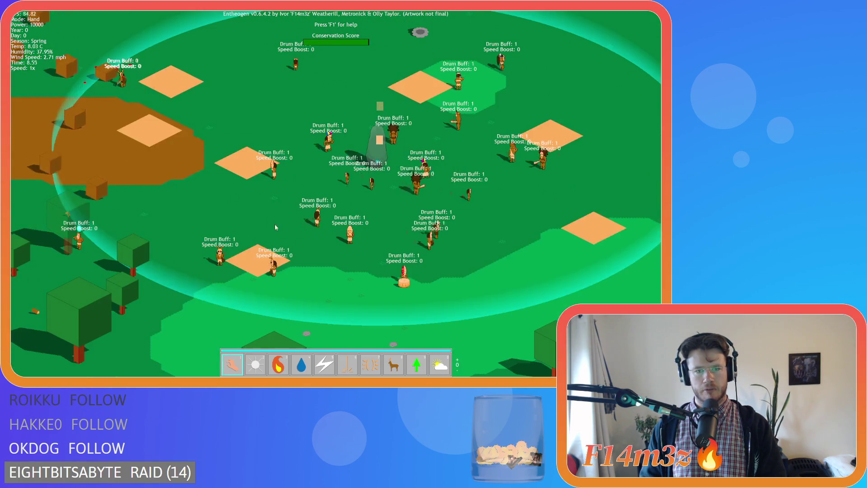
left_click_drag(341, 254, 188, 180)
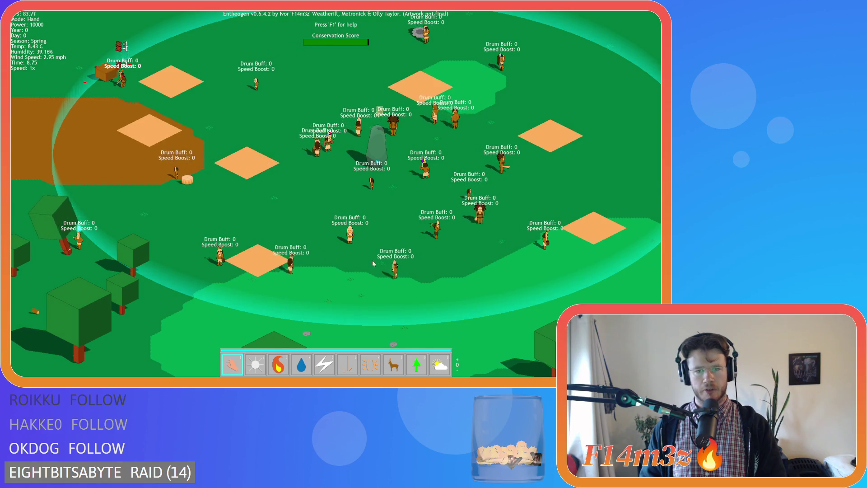
Pan right and show villager names, health bars and tent labels.
key("d")
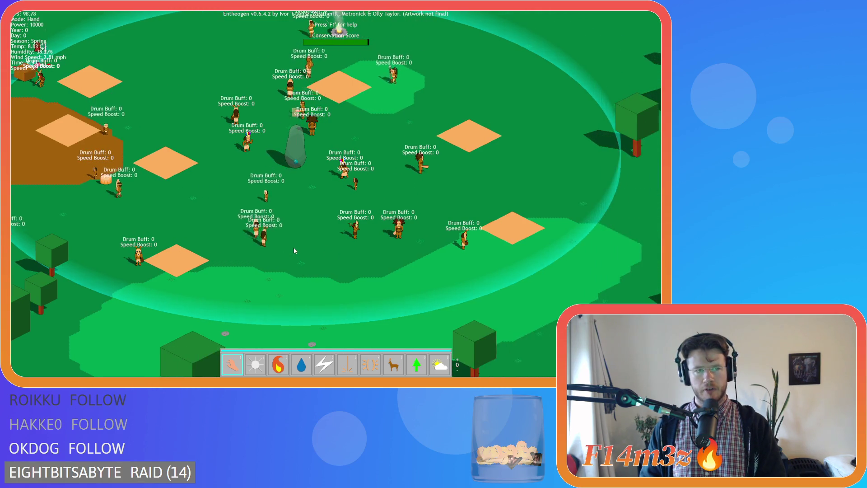
key("d")
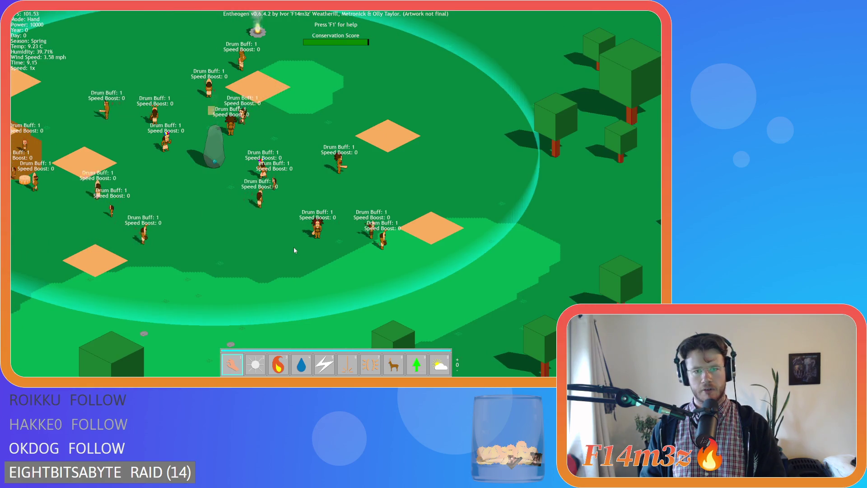
scroll(293, 248, "down", 3)
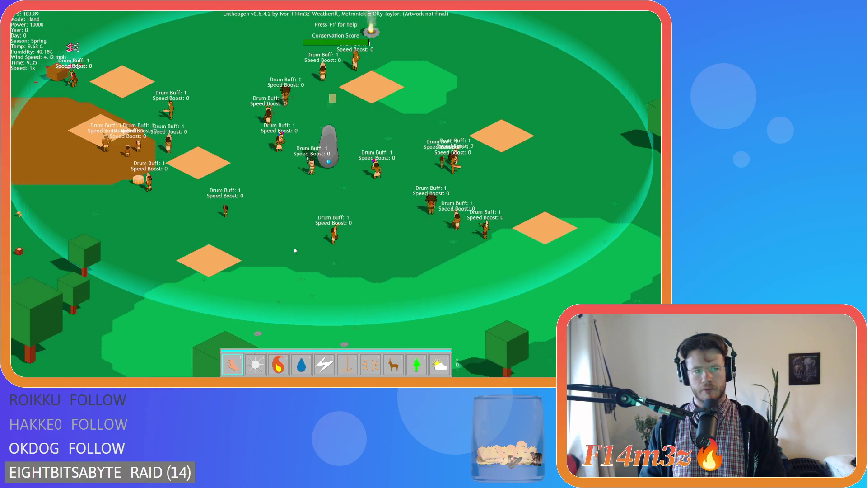
scroll(294, 247, "up", 3)
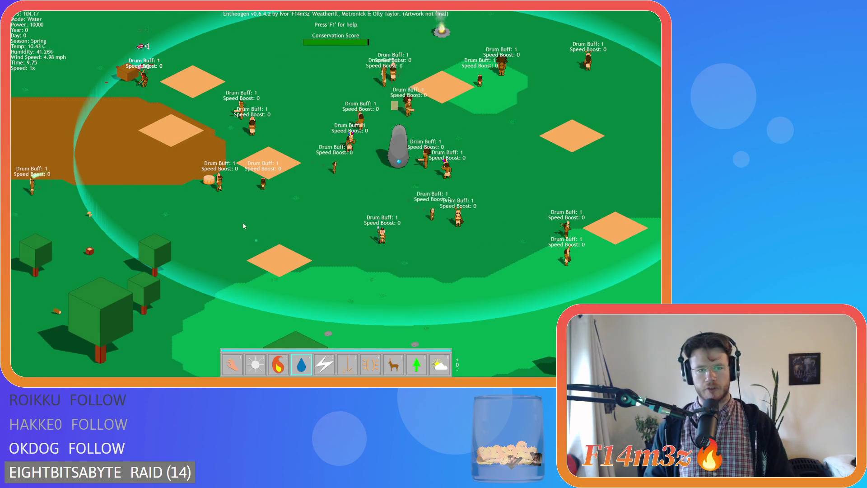
key("alt")
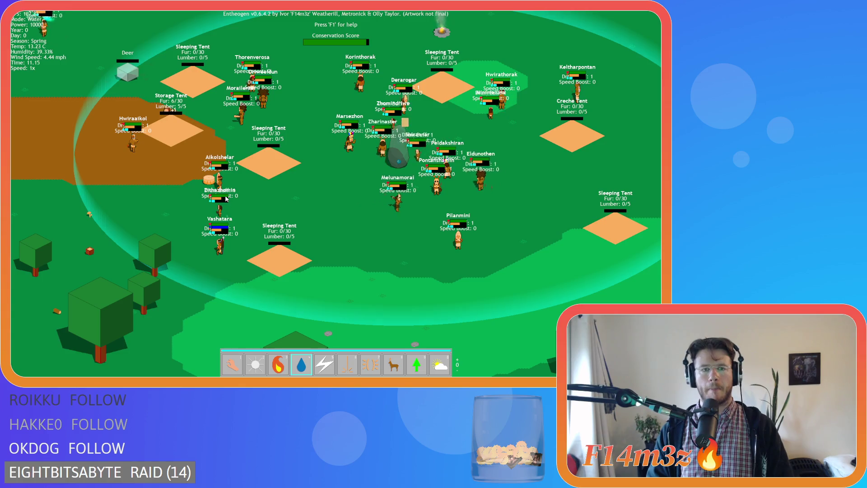
Hide villager names, health bars and tent labels, leaving the Drum Buff and Speed Boost readouts.
key("Tab")
key("Tab")
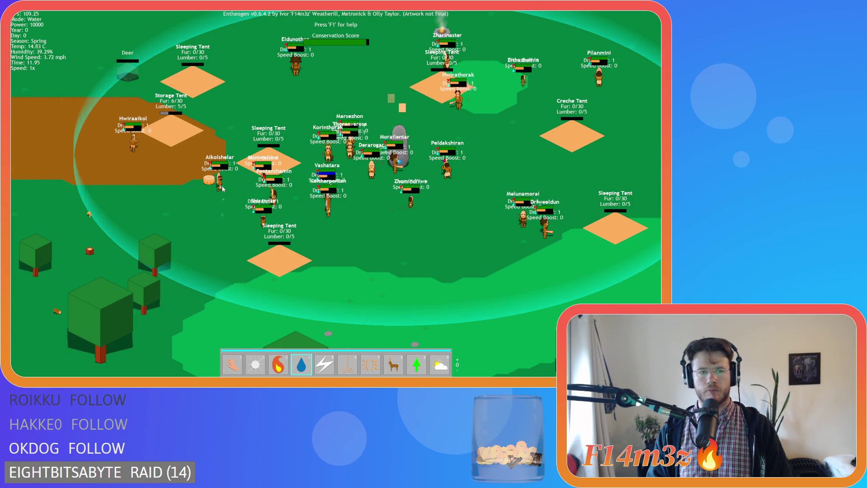
key("Tab")
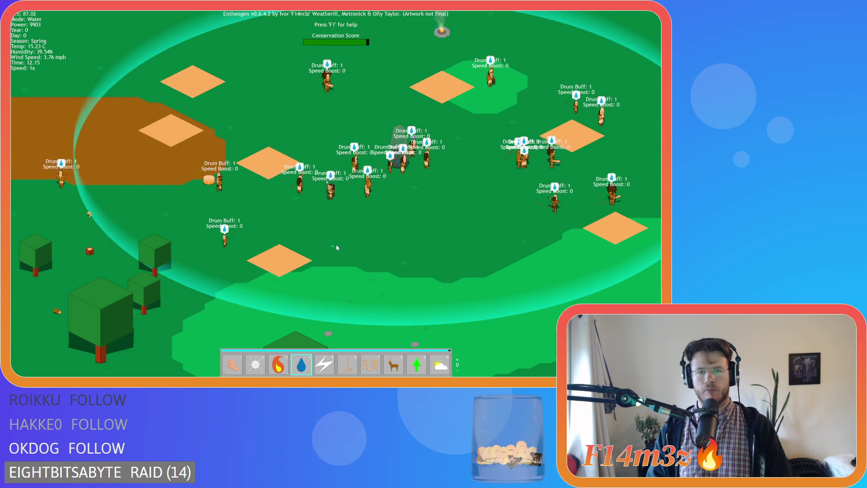
key("d")
key("d")
key("w")
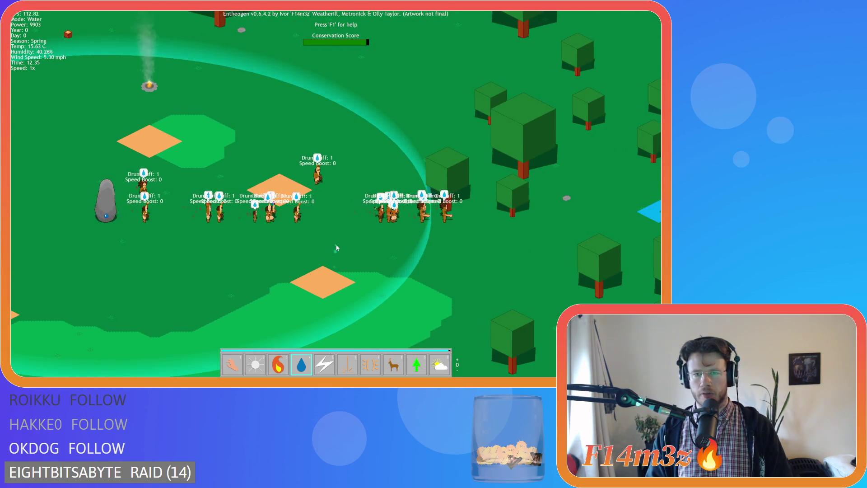
key("d")
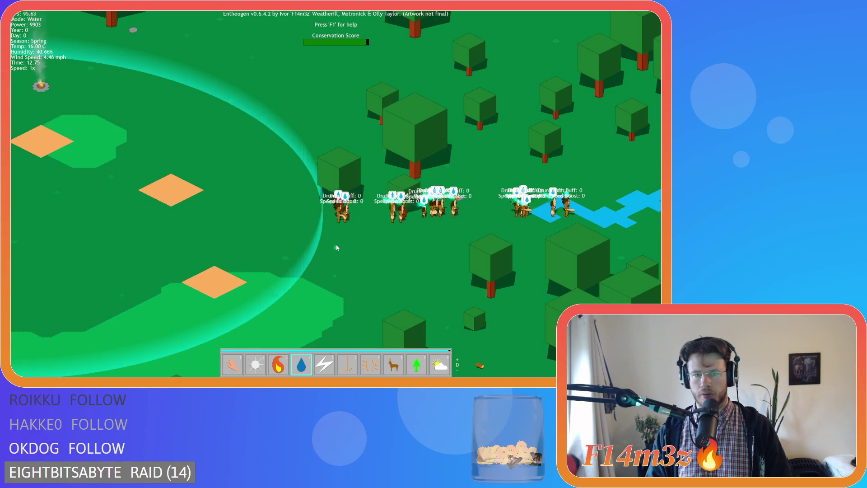
Pan after the wandering villagers and back toward the village clearing by the totem.
key("a")
key("d")
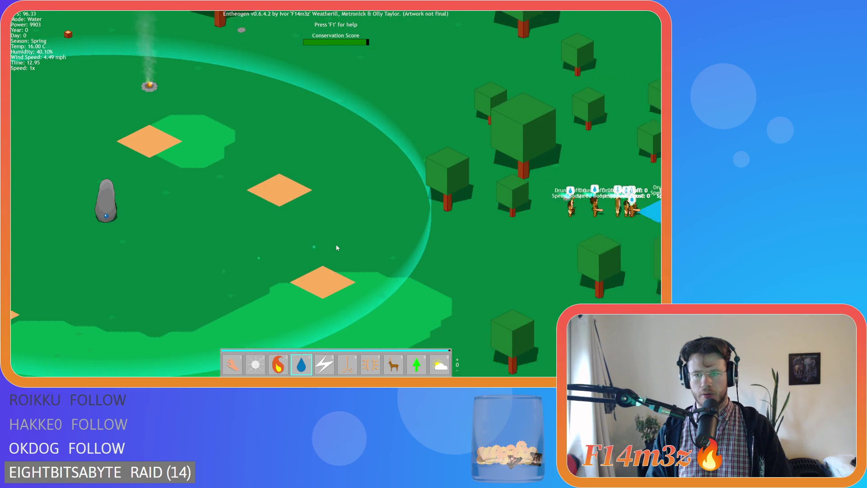
key("d")
key("a")
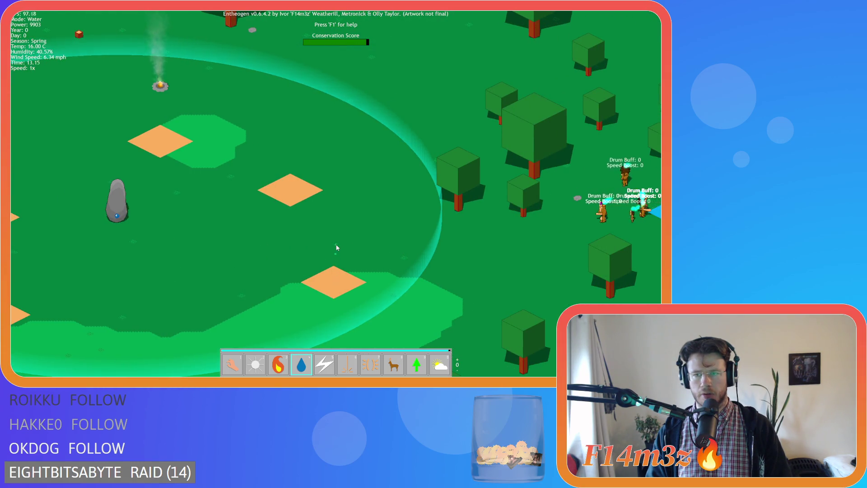
key("d")
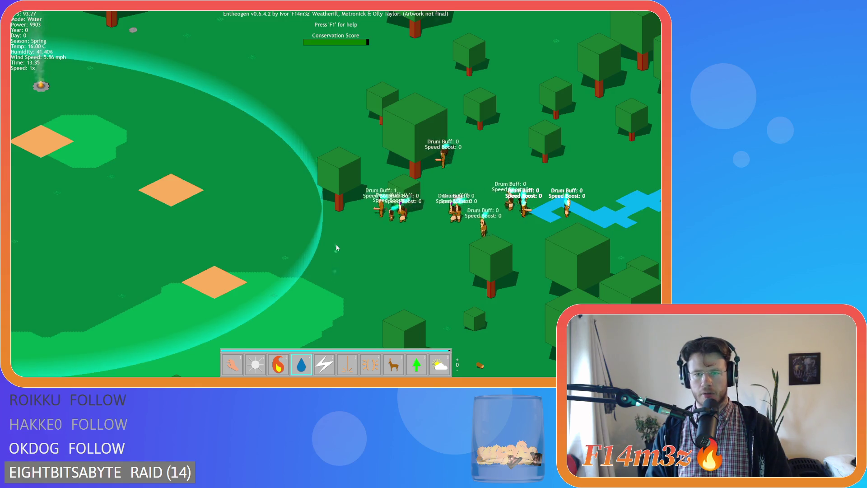
key("a")
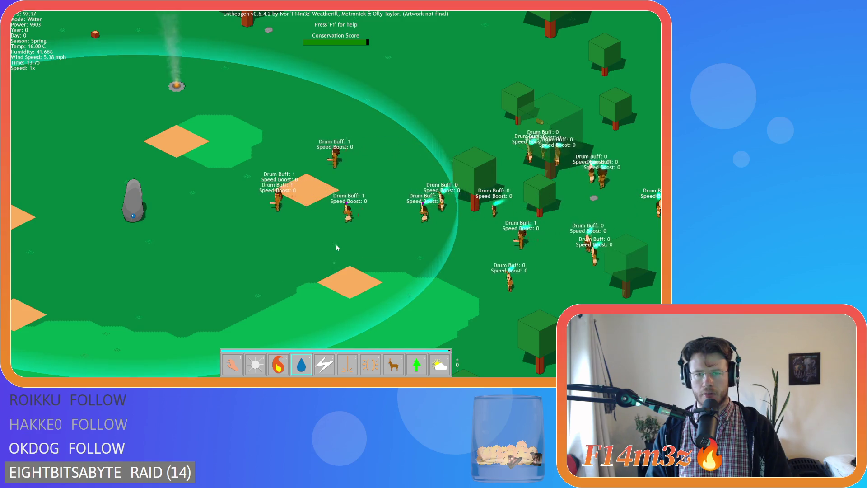
key("a")
key("s")
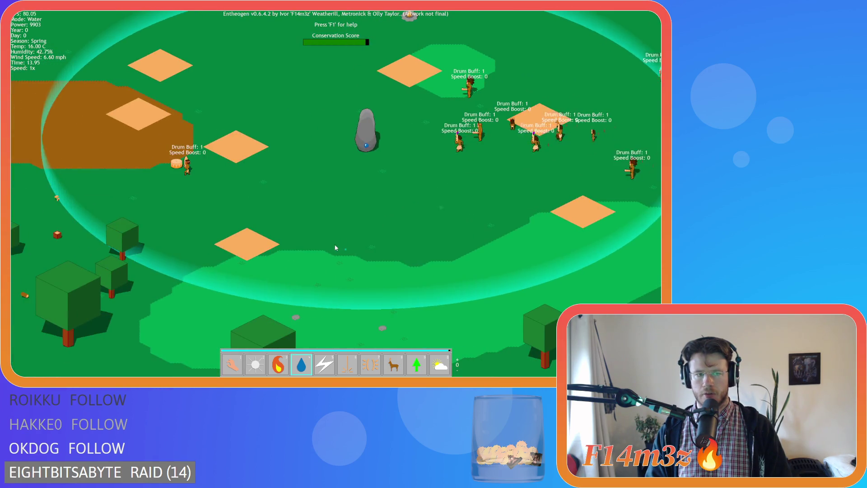
key("a")
key("w")
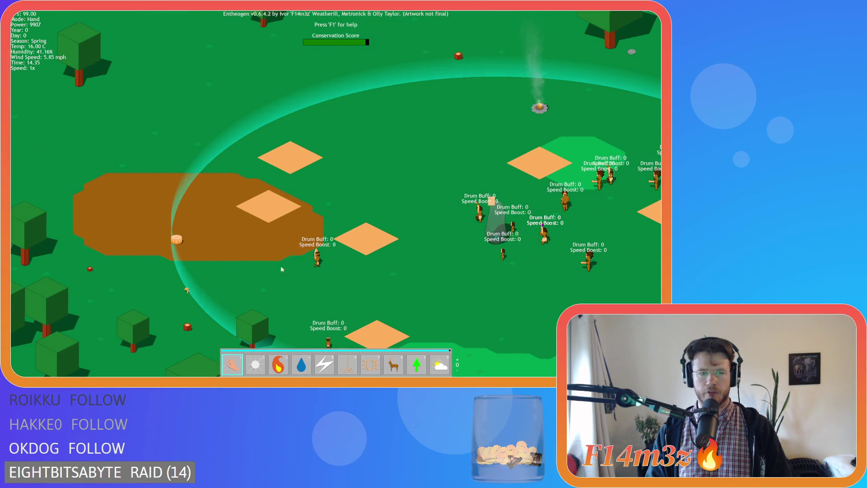
Fast-forward the game to 8x briefly, then return it to 1x speed.
key("d")
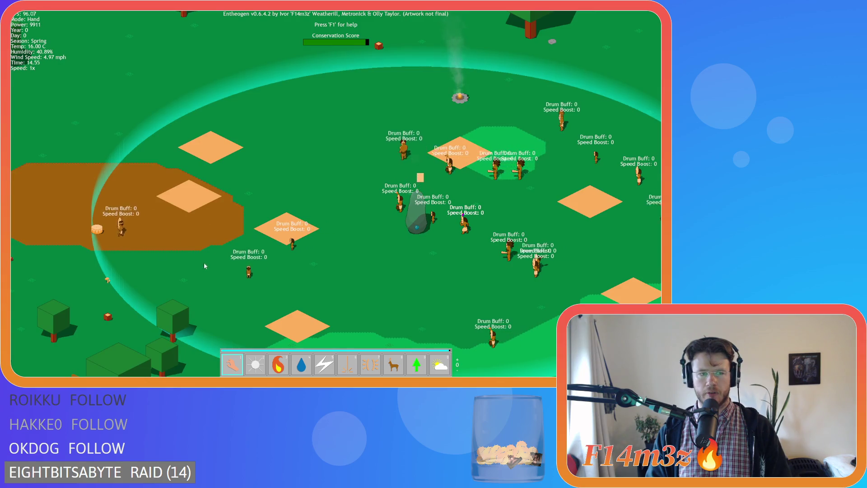
key("s")
key("a")
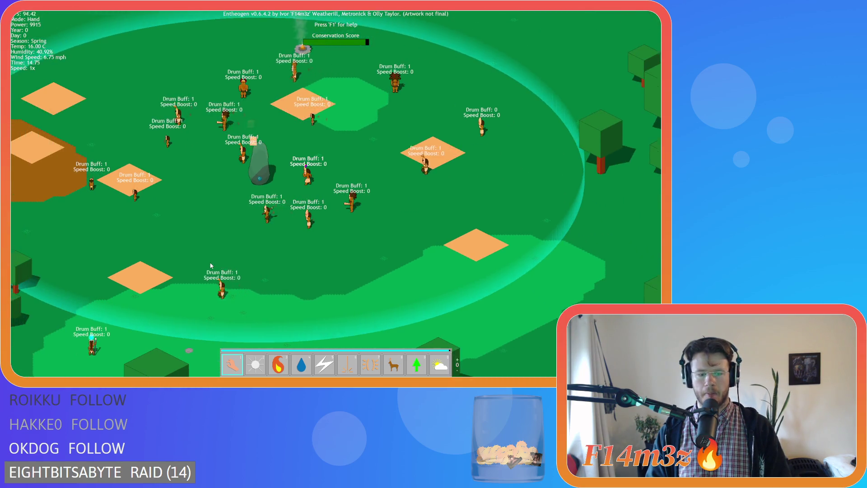
key("a")
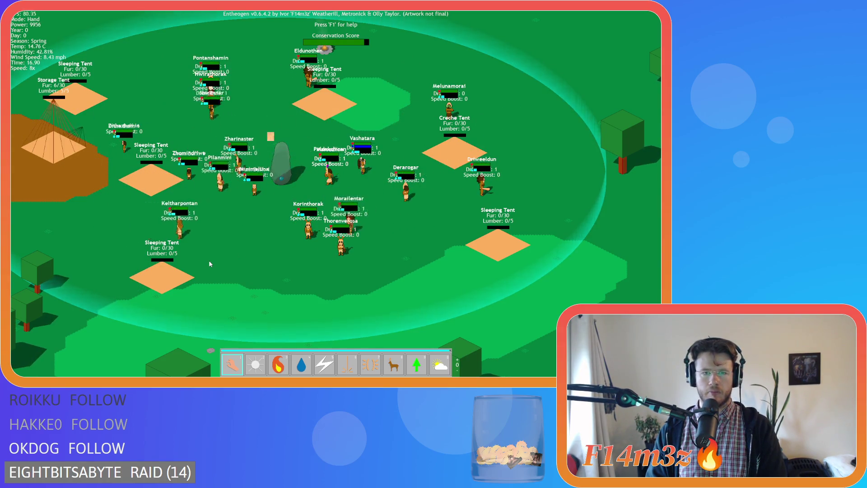
key("space")
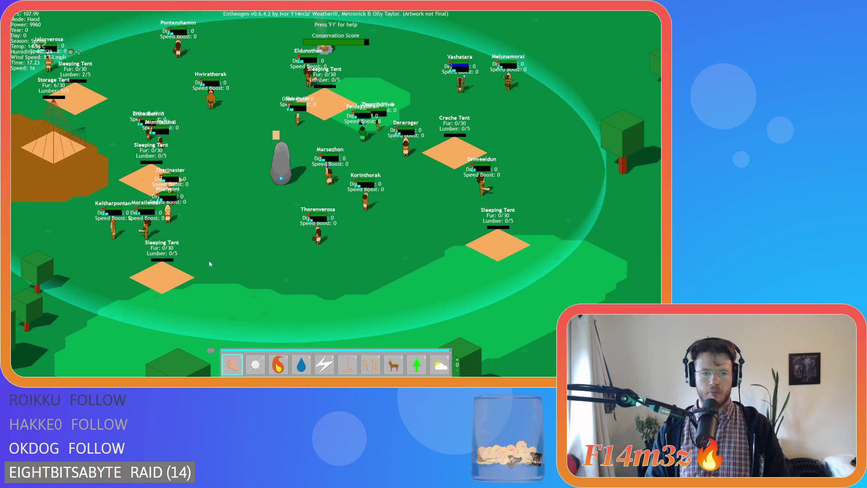
With the Hand power, carry Aikolshelar from the trees onto the dirt patch.
key("a")
key("4")
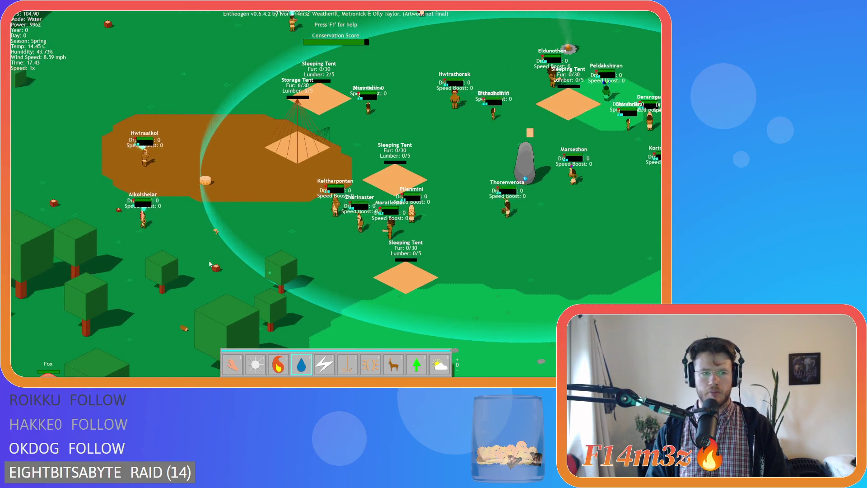
key("1")
mouse_move(151, 248)
left_mouse_down()
mouse_move(135, 239)
mouse_move(133, 223)
mouse_move(283, 185)
left_mouse_up()
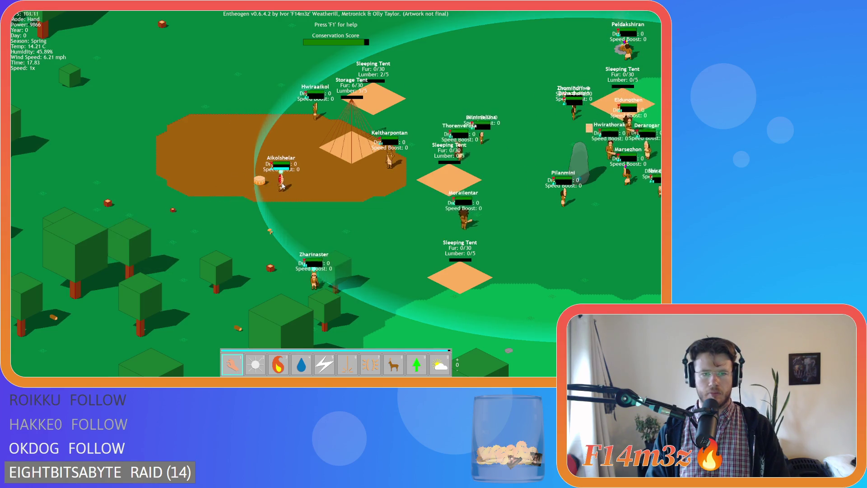
key("d")
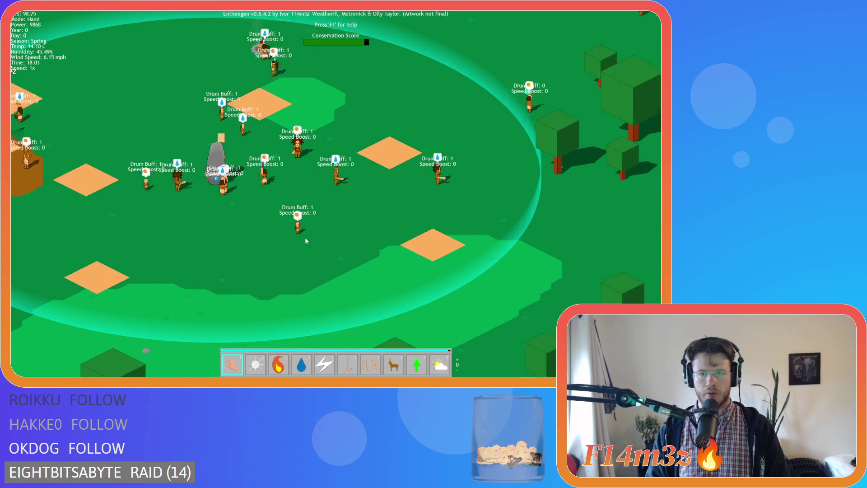
key("w")
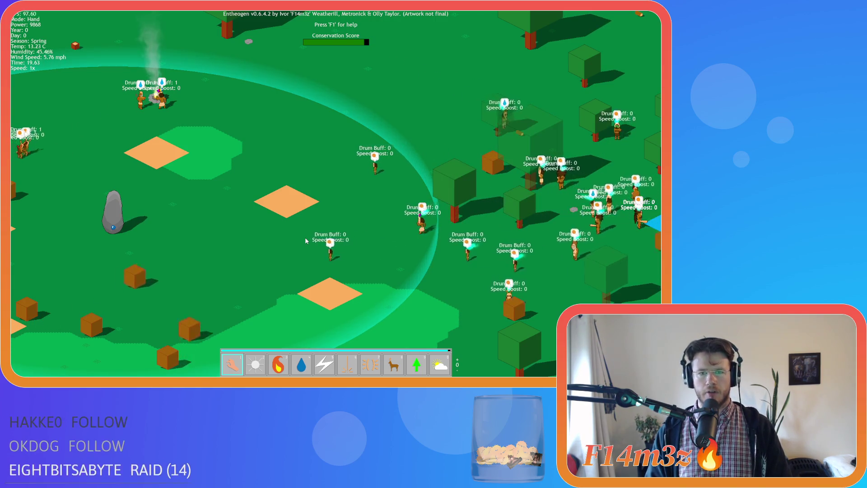
Pause, then resume the village simulation, recentring the view on the village.
key("a")
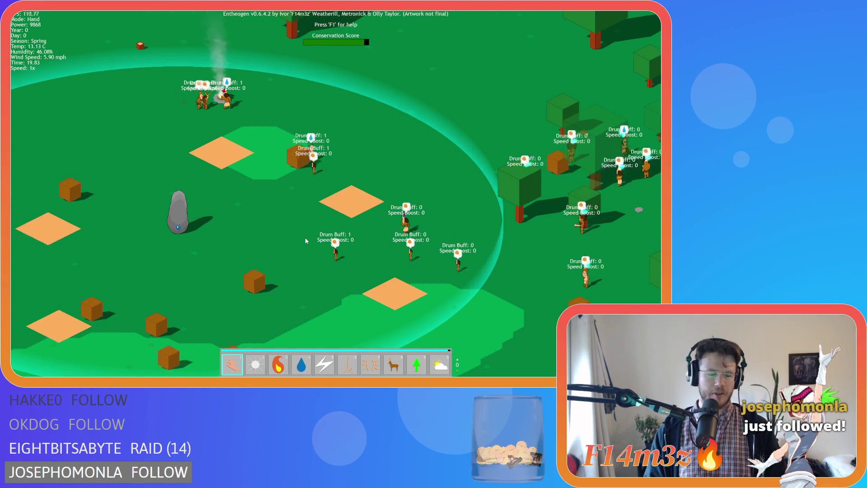
key("a")
key("space")
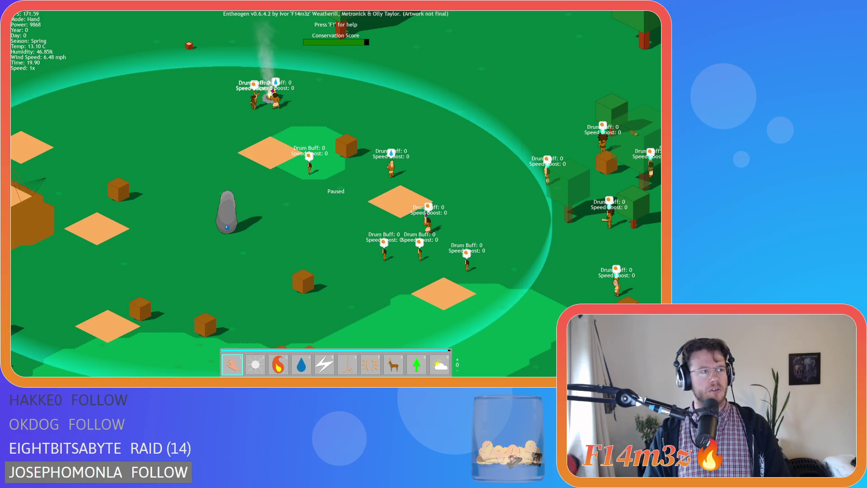
key("s")
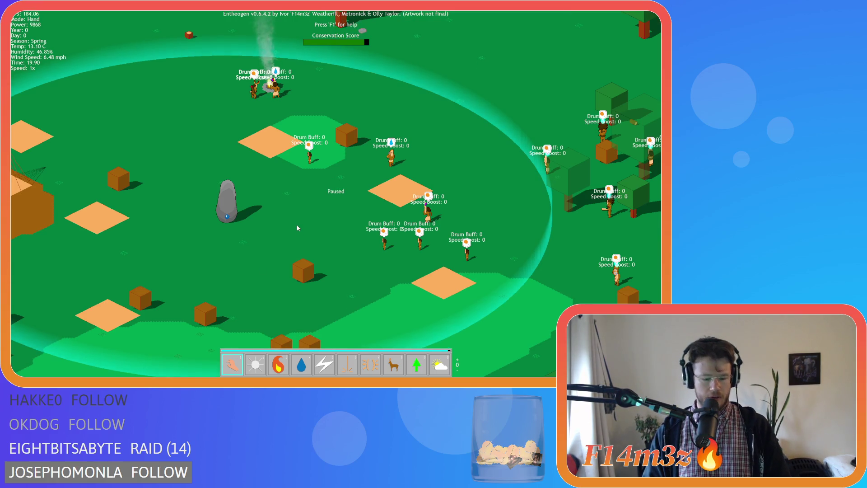
key("space")
key("d")
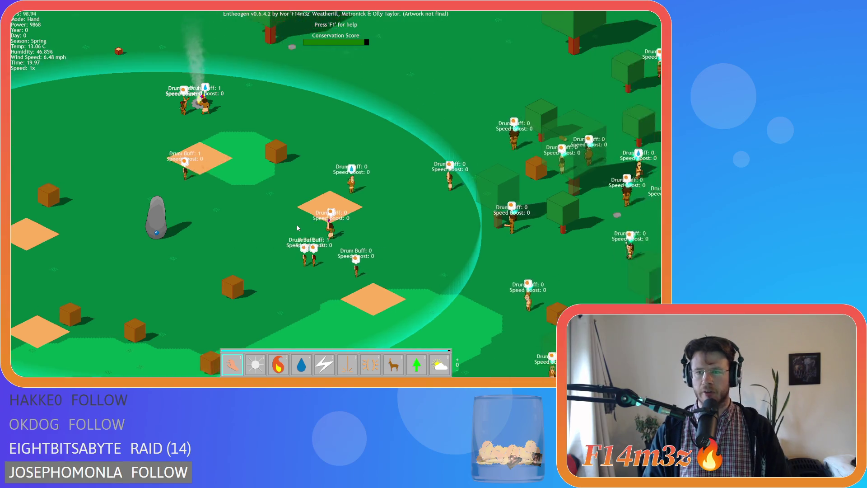
key("a")
key("s")
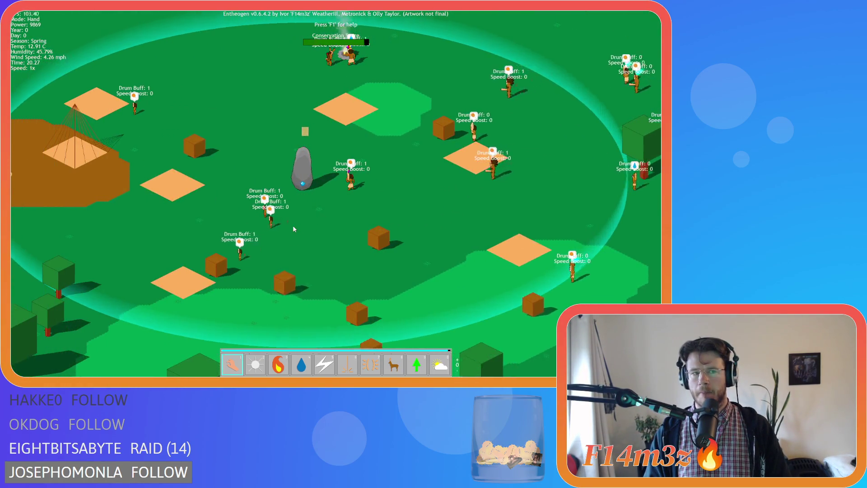
key("a")
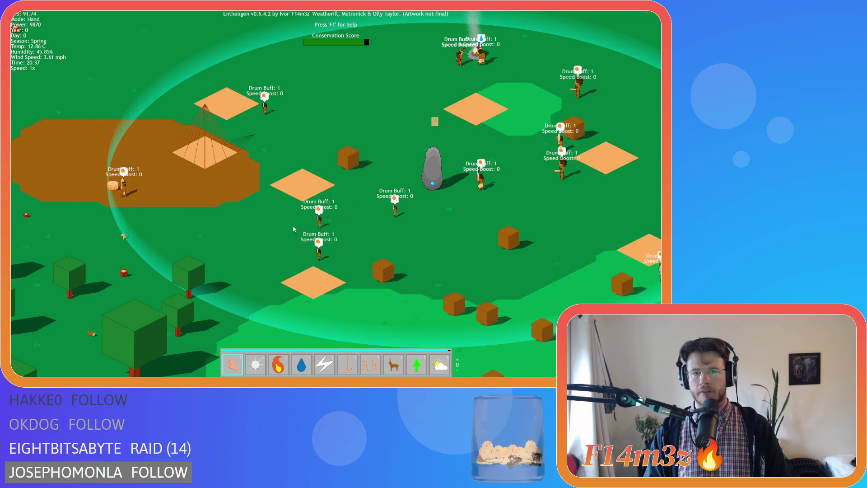
key("d")
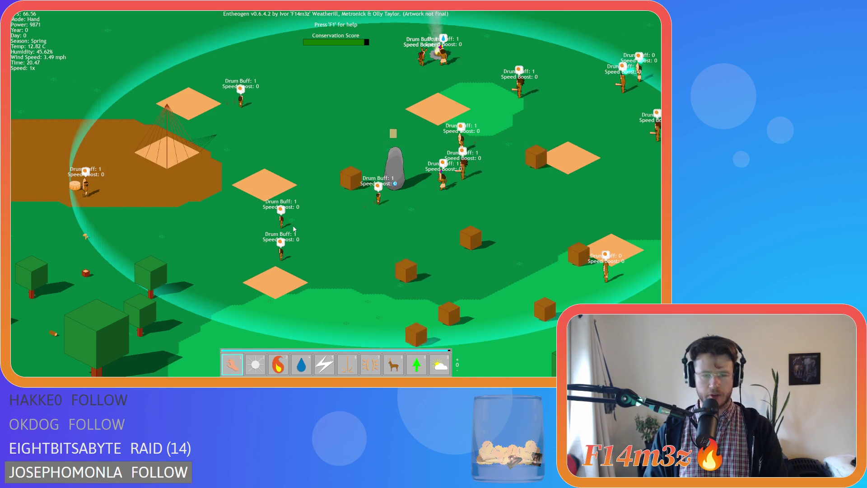
Raise game speed to 4x then 8x toward dusk, show villager names, and switch powers.
key("period")
key("Tab")
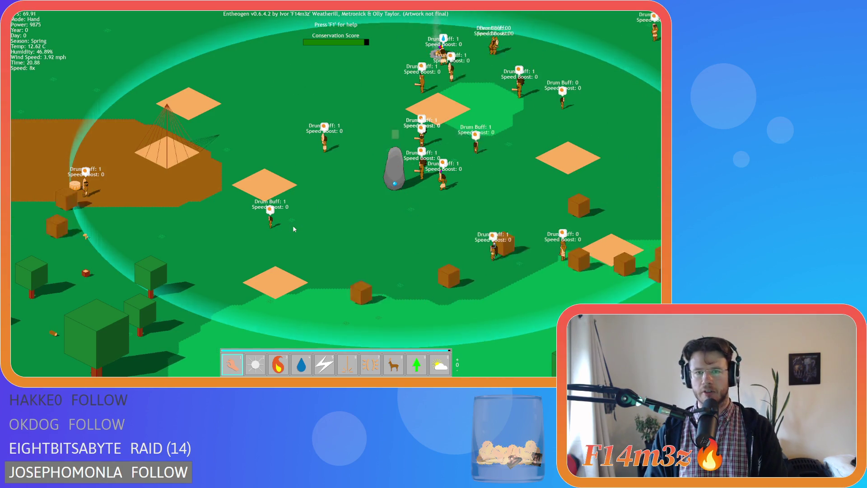
key("period")
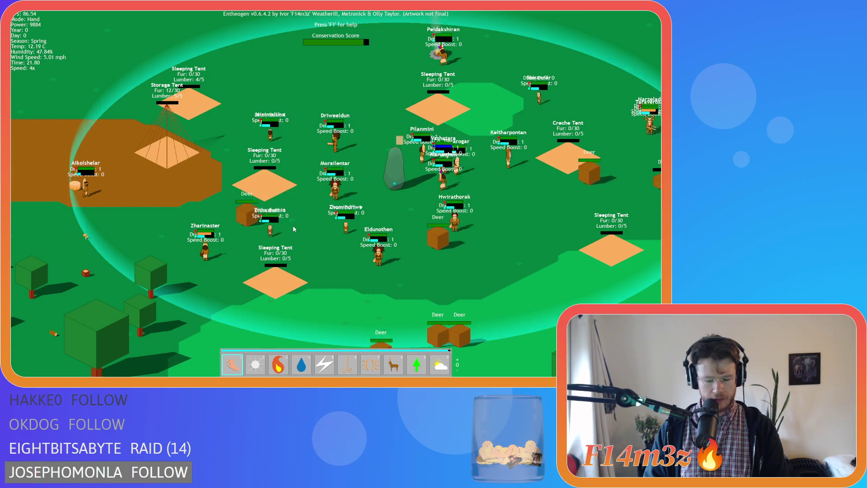
key("comma")
key("comma")
key("comma")
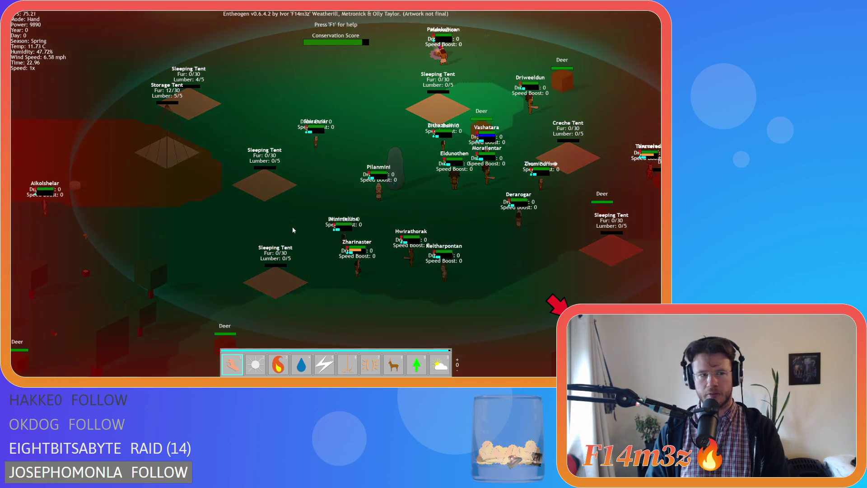
key("3")
key("Left")
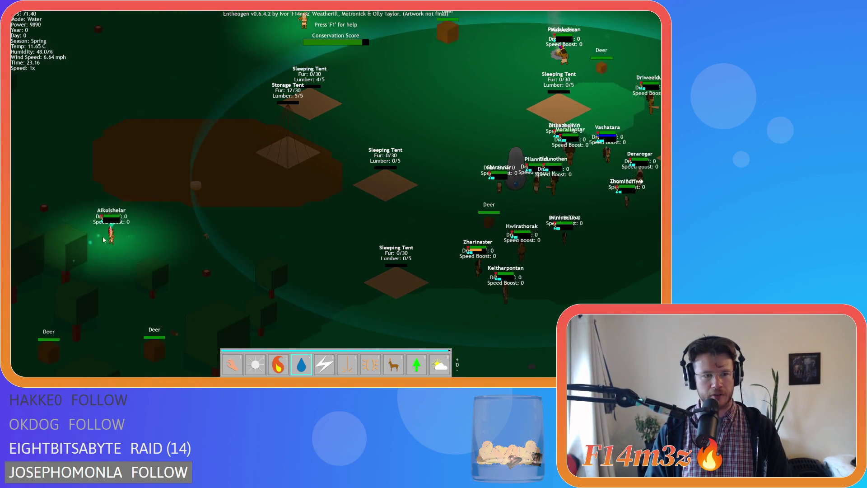
Switch to Hand mode and follow the drumming villagers as night rolls into day 1.
key("1")
key("Right")
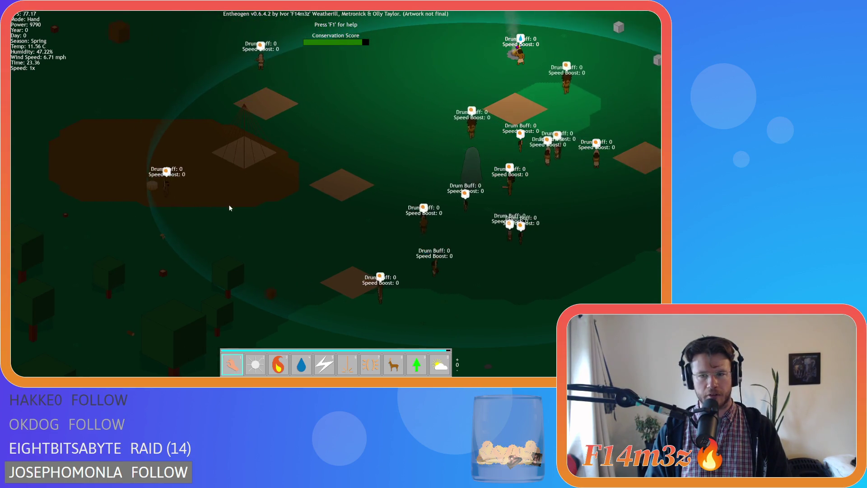
key("Down")
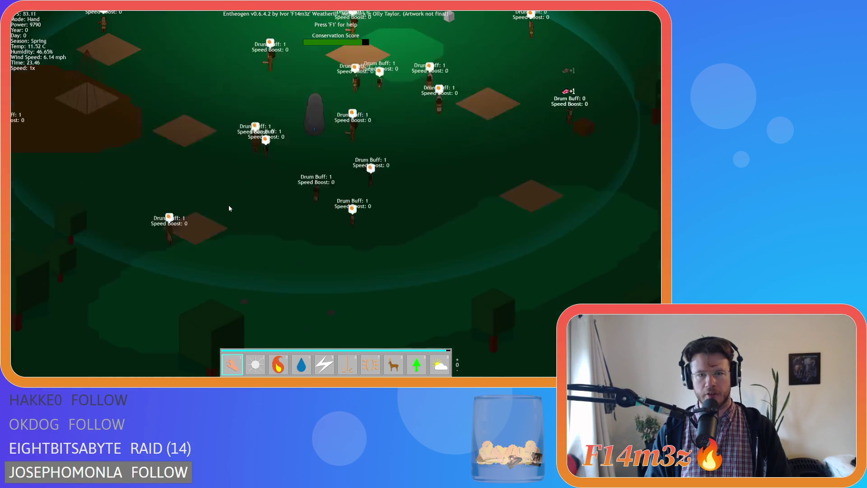
key("Up")
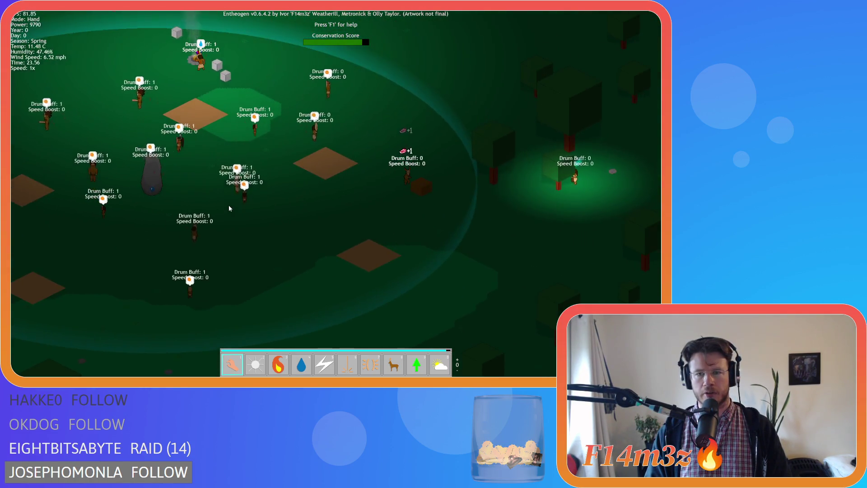
key("Left")
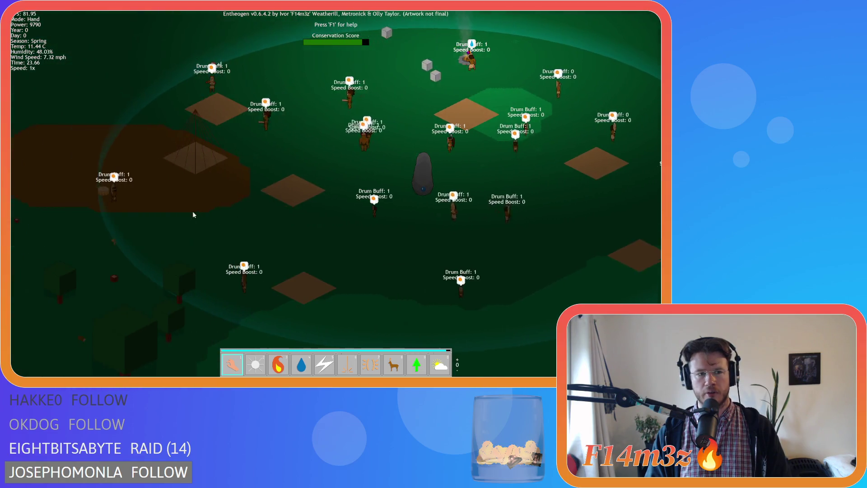
key("Left")
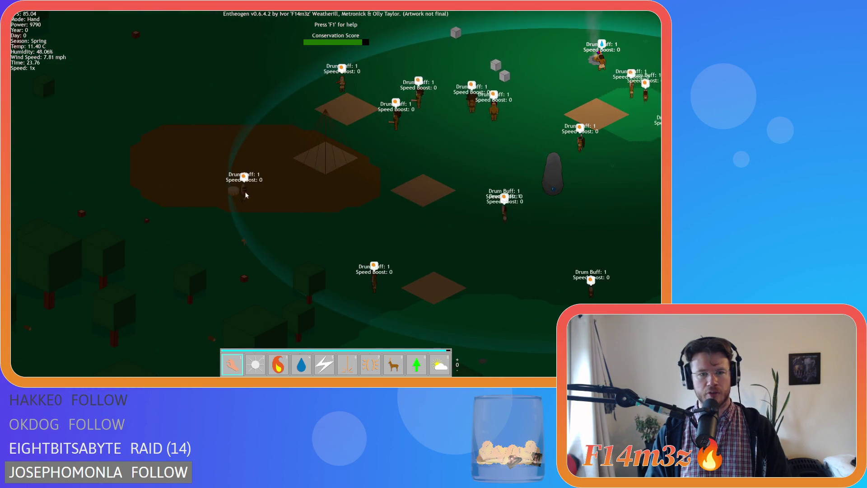
scroll(244, 192, "up", 2)
scroll(244, 192, "down", 2)
key("Right")
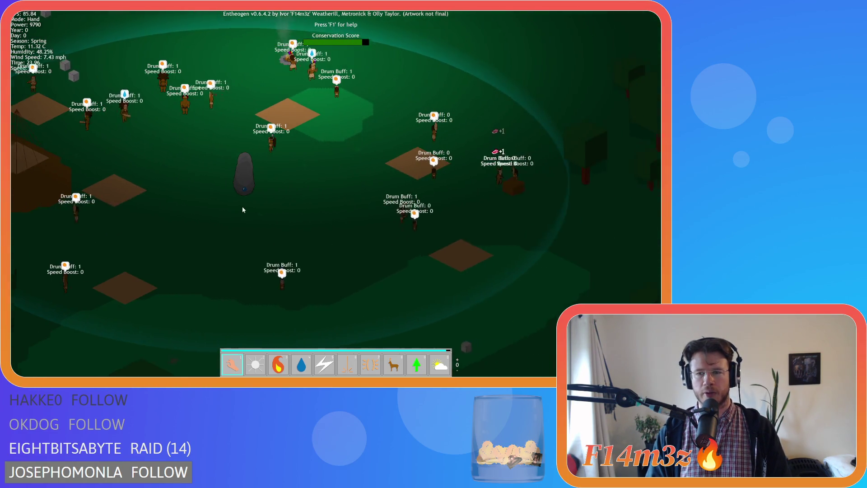
key("Right")
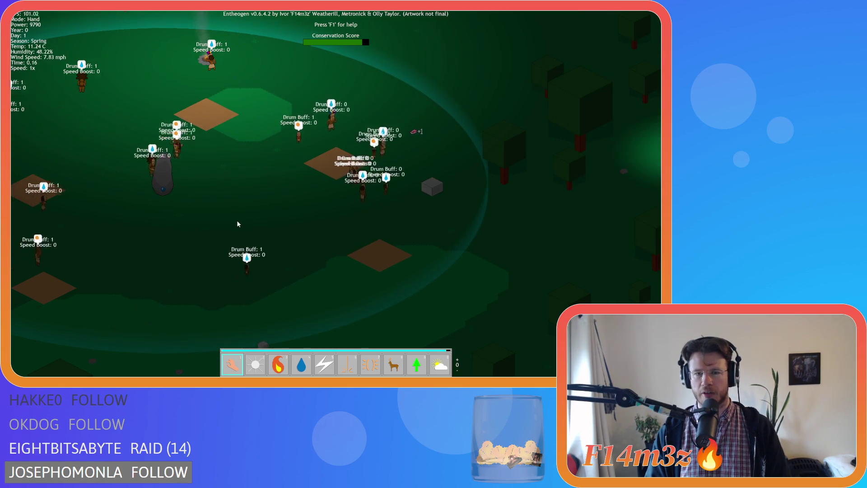
key("Right")
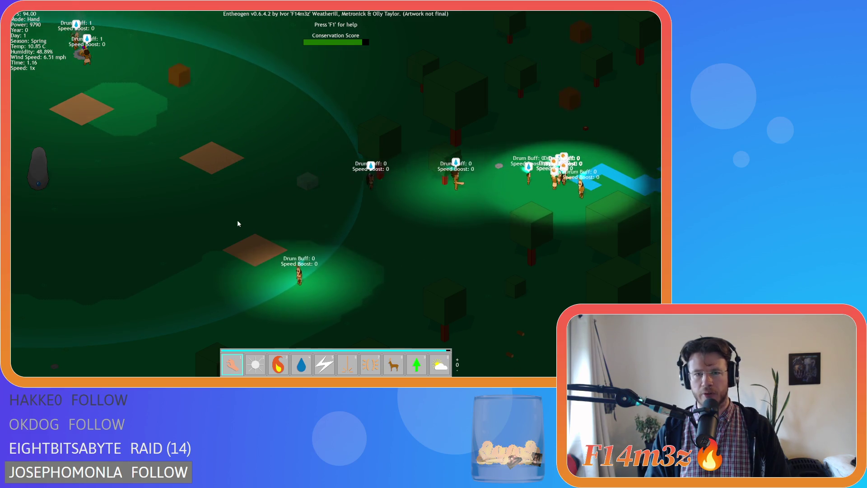
Inspect the Drum Buff readouts of villagers around the tents and stone.
key("a")
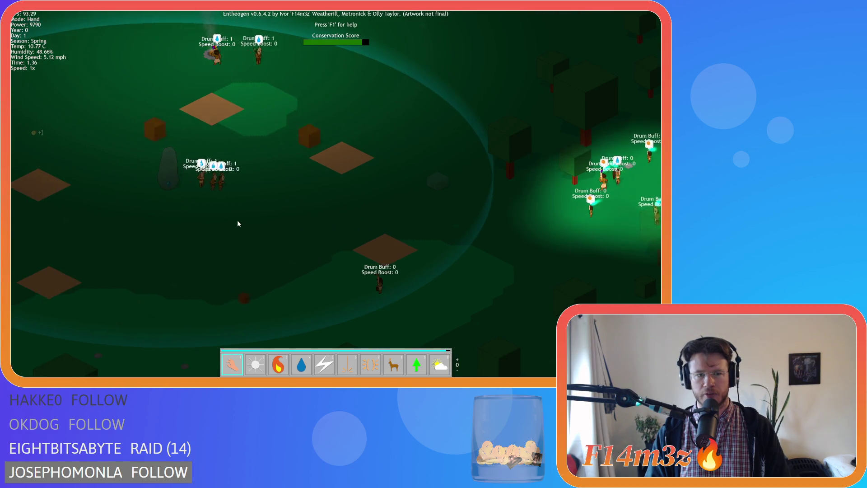
key("a")
key("d")
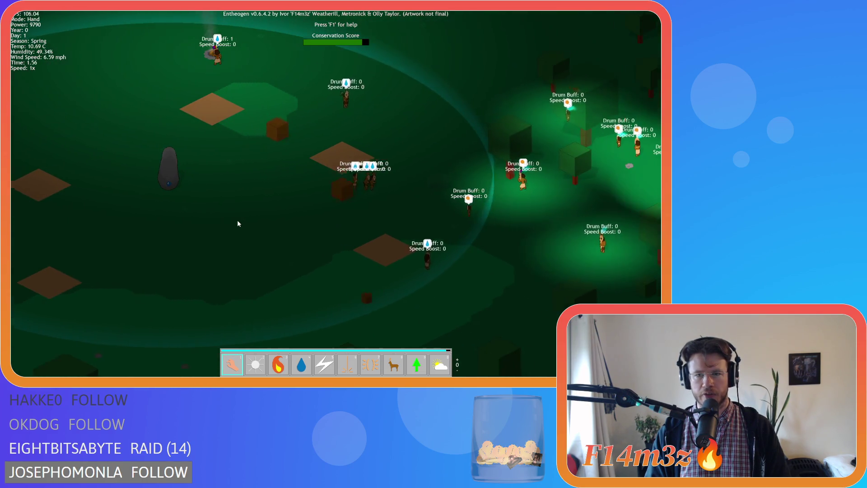
key("d")
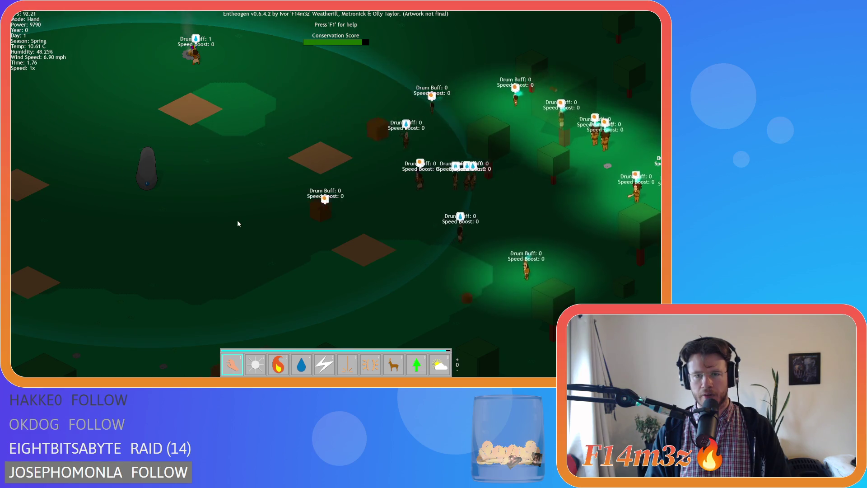
key("a")
key("d")
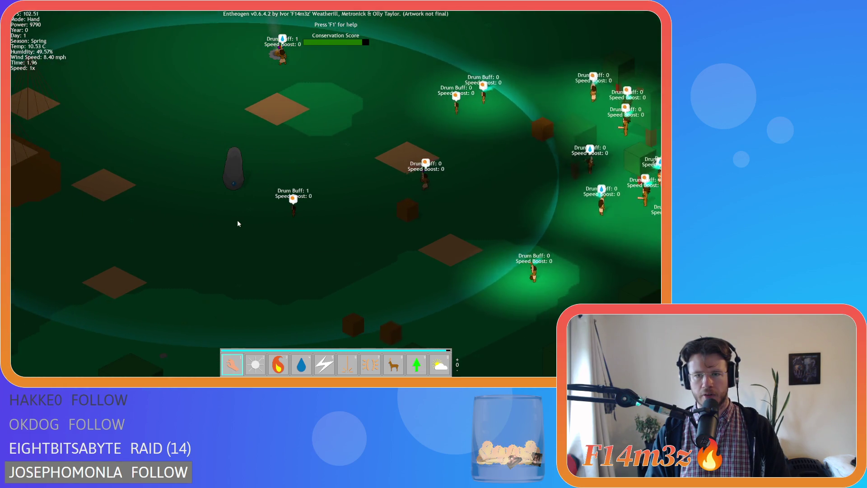
key("a")
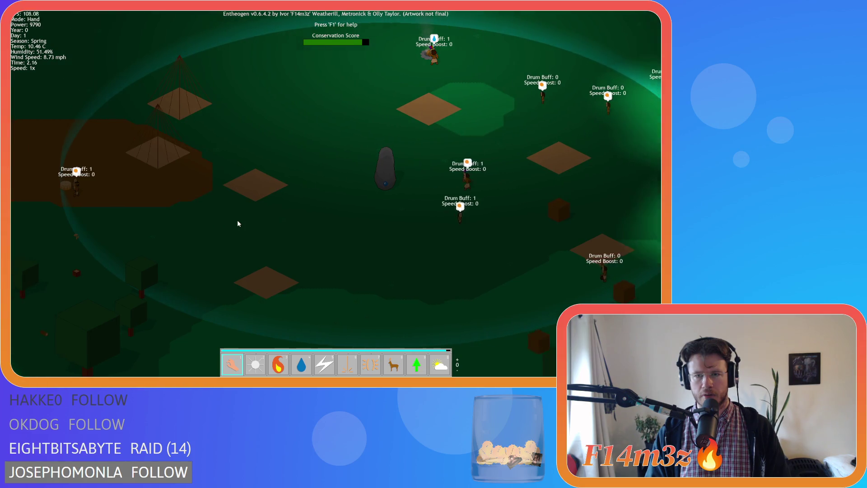
key("d")
key("a")
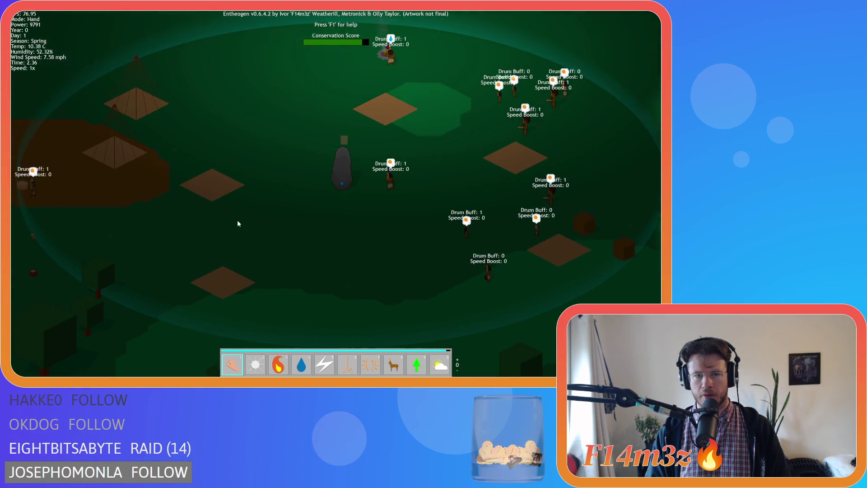
Sweep the view across the forest, top and western edge to check remaining villagers.
key("s")
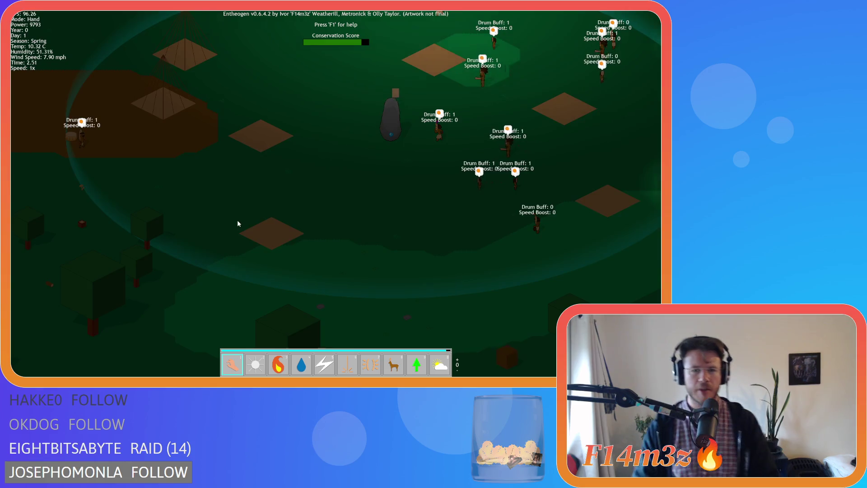
key("d")
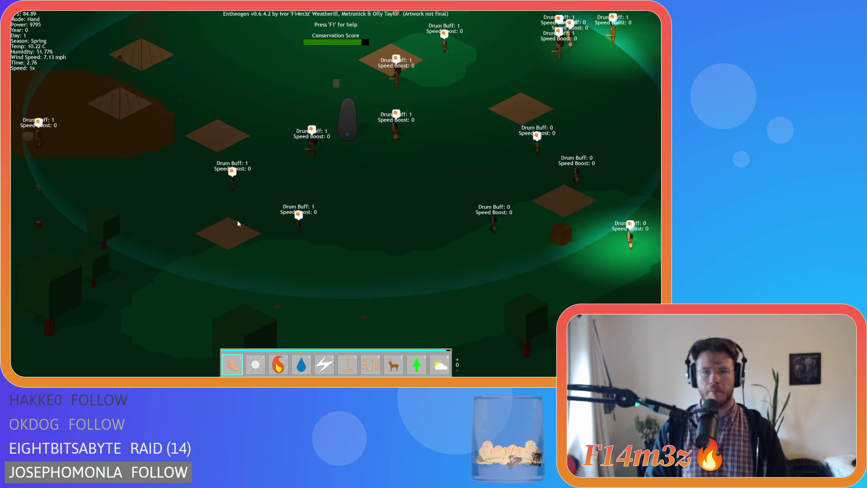
key("w")
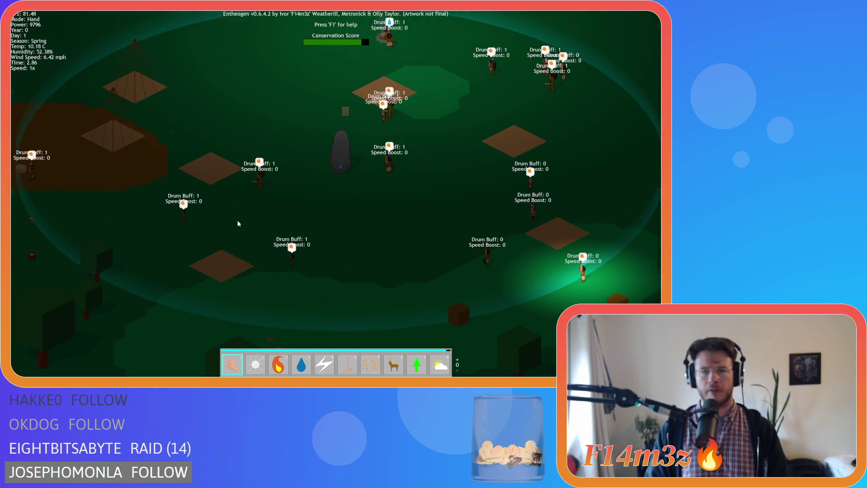
key("s")
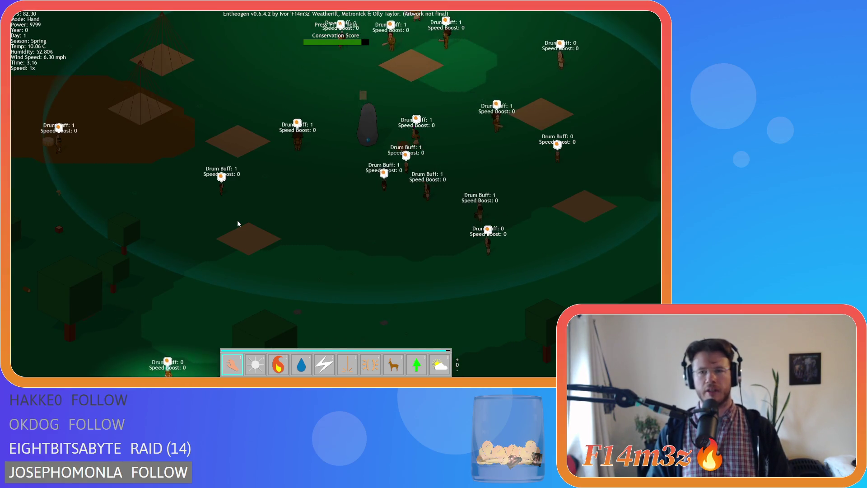
key("d")
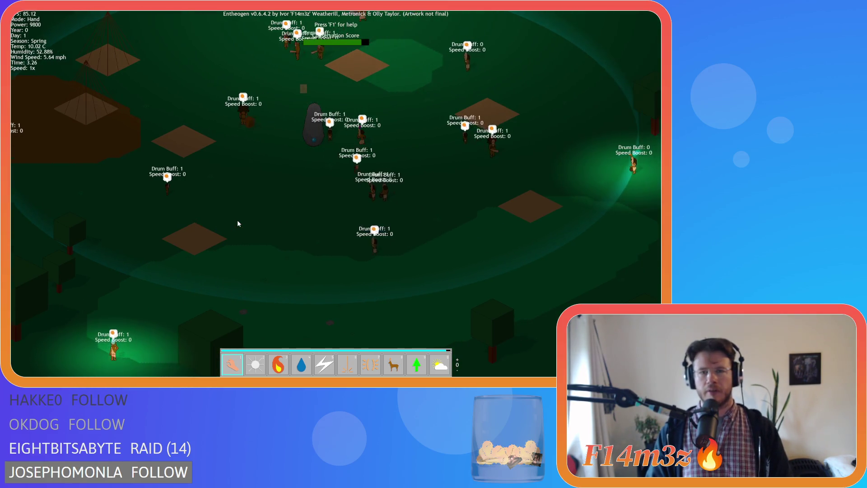
key("d")
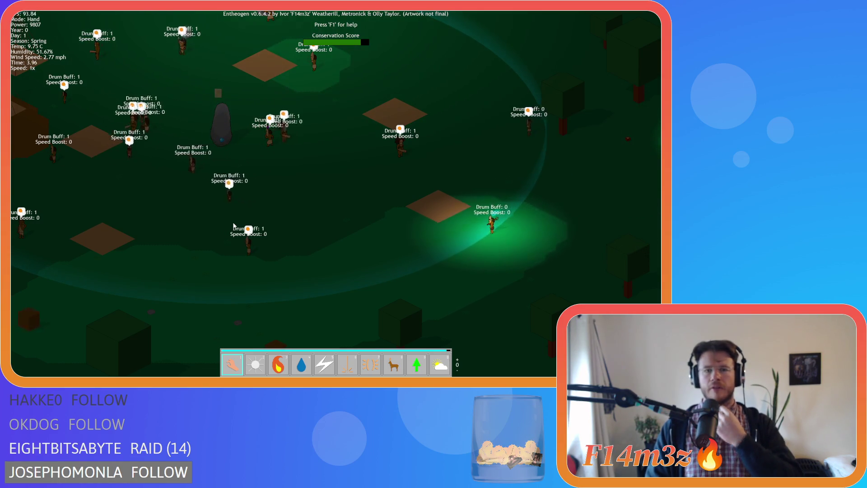
key("a")
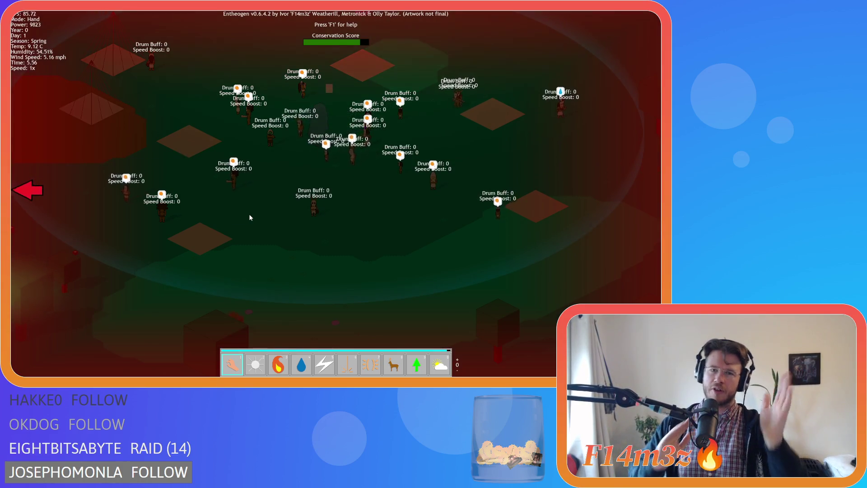
Pan back over the tents, then quit the game, confirming with Y.
key("a")
key("a")
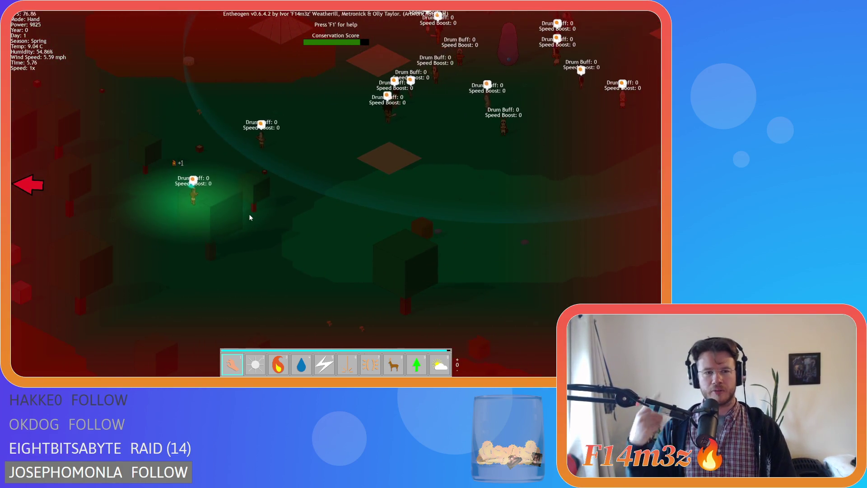
key("d")
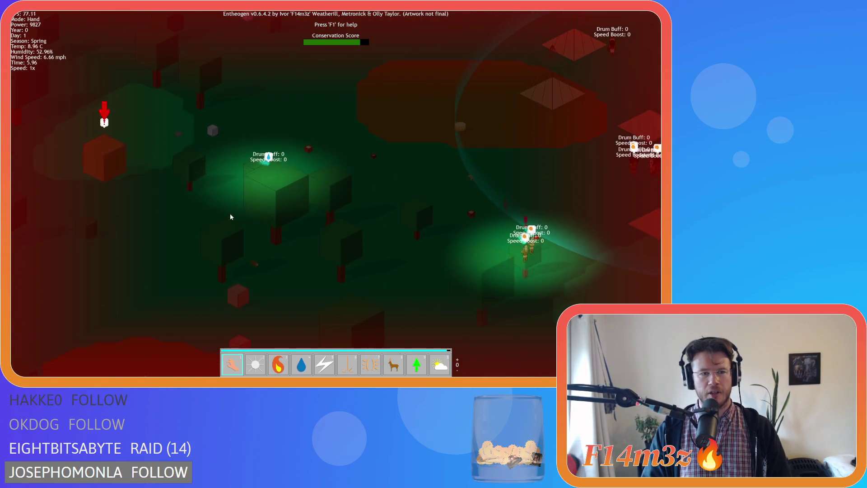
key("d")
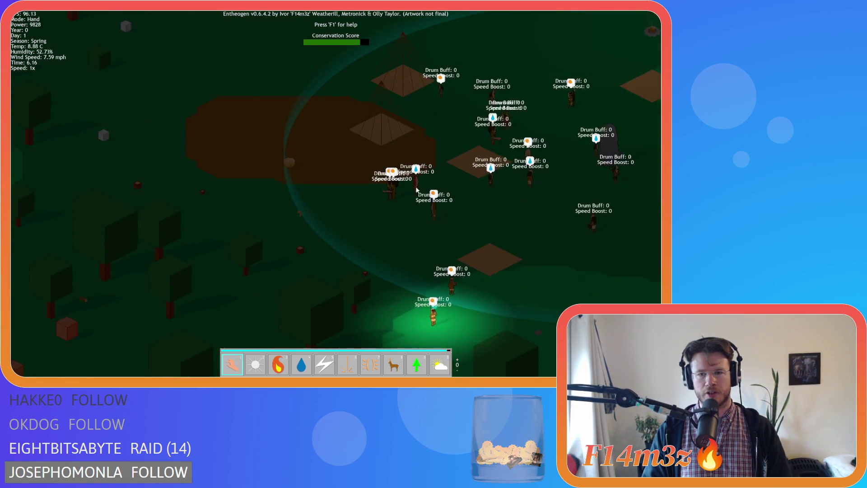
key("d")
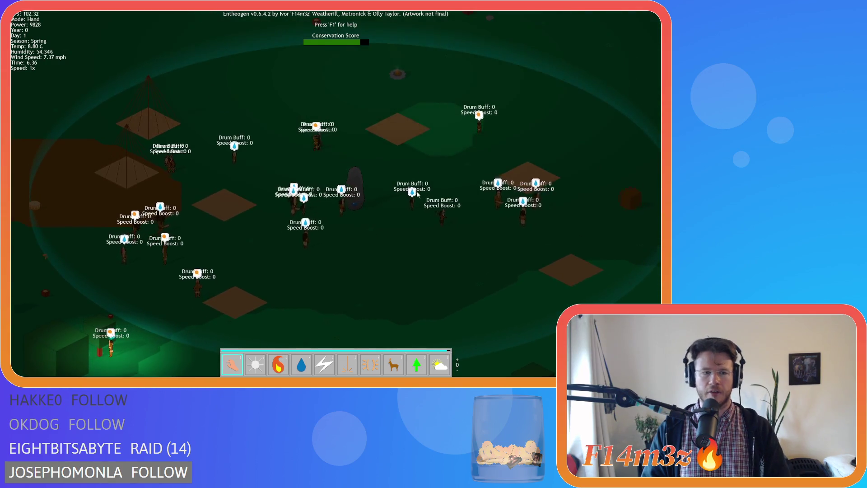
key("Escape")
key("y")
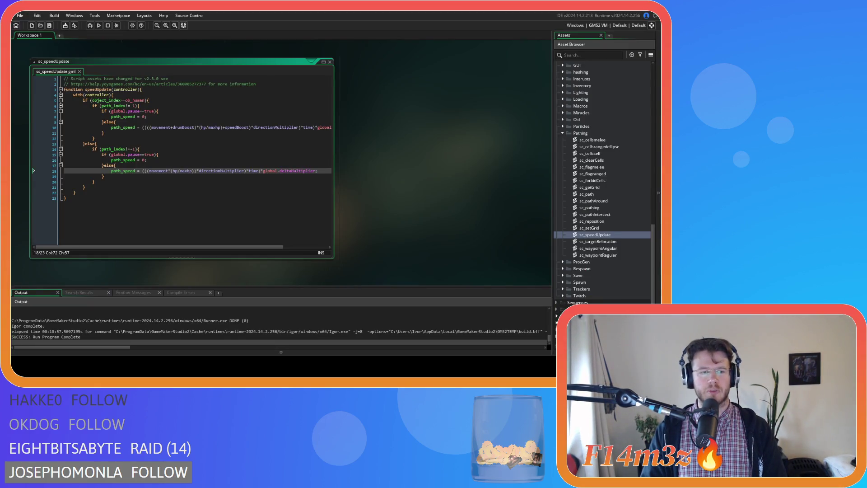
Open ob_human from Objects > Animal in the Asset Browser.
left_click(205, 192)
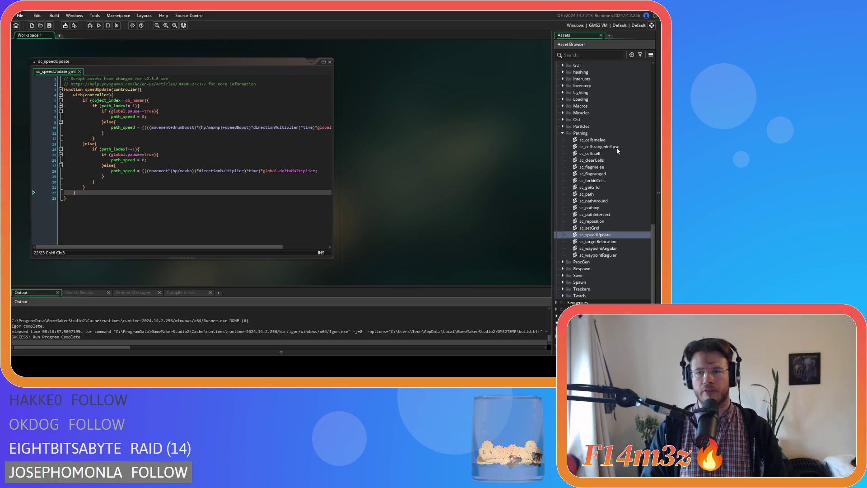
scroll(573, 156, "up", 10)
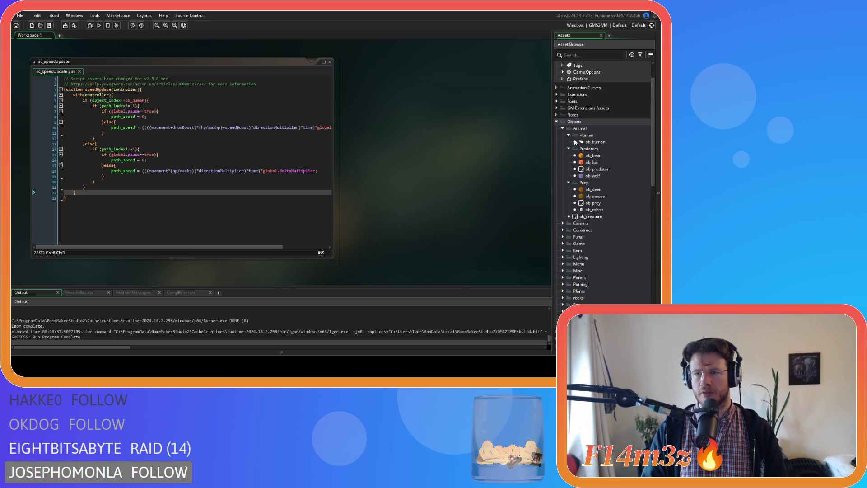
double_click(576, 142)
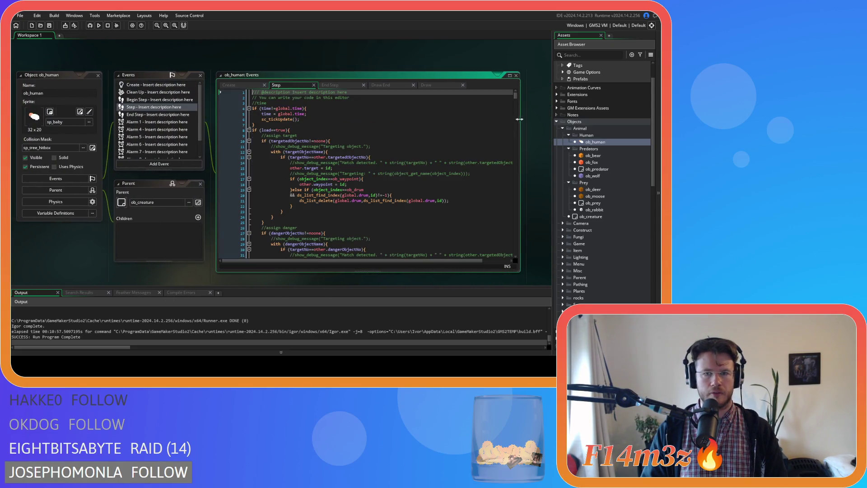
Search ob_human's Step code for 'drumboost' and place the caret on line 180.
key("ctrl+f")
type("DRUM")
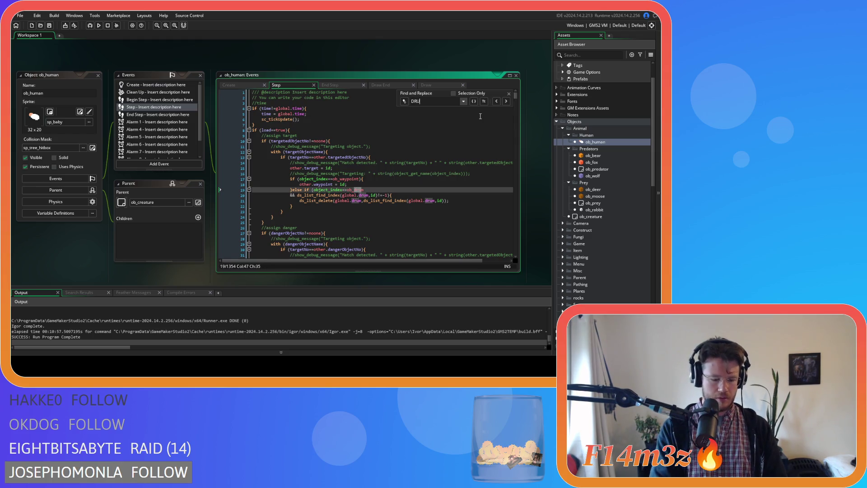
key("ctrl+a")
type("drum")
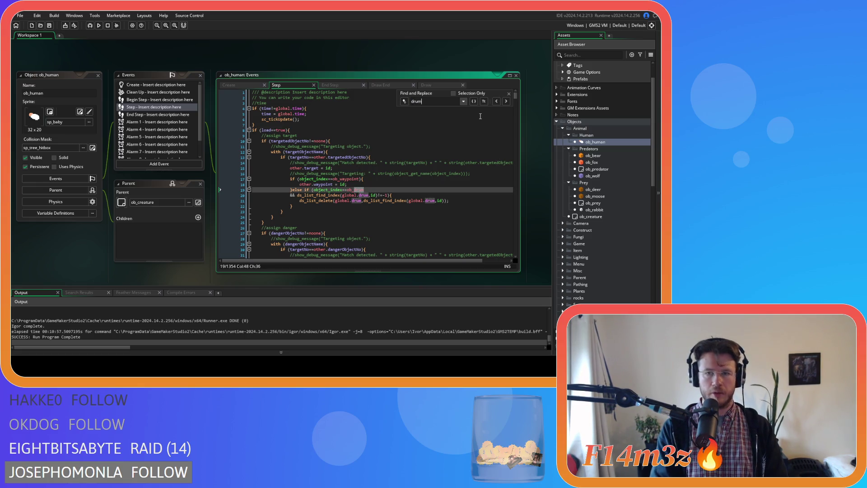
type("boost")
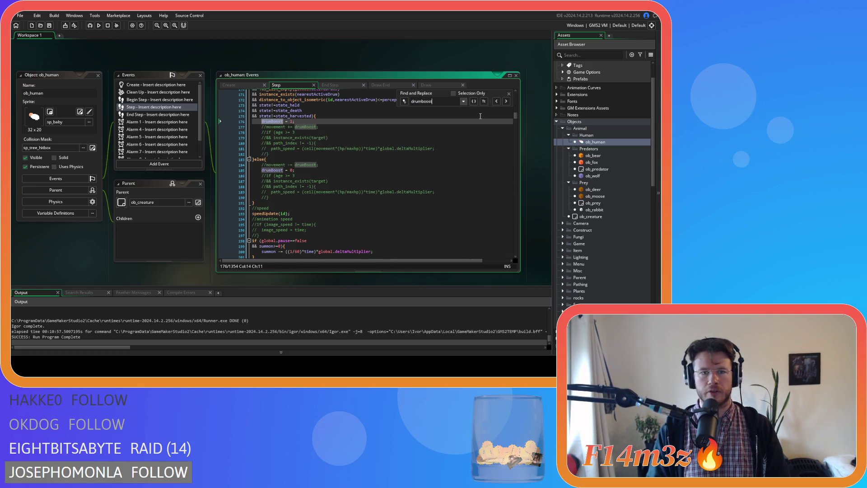
scroll(381, 176, "up", 3)
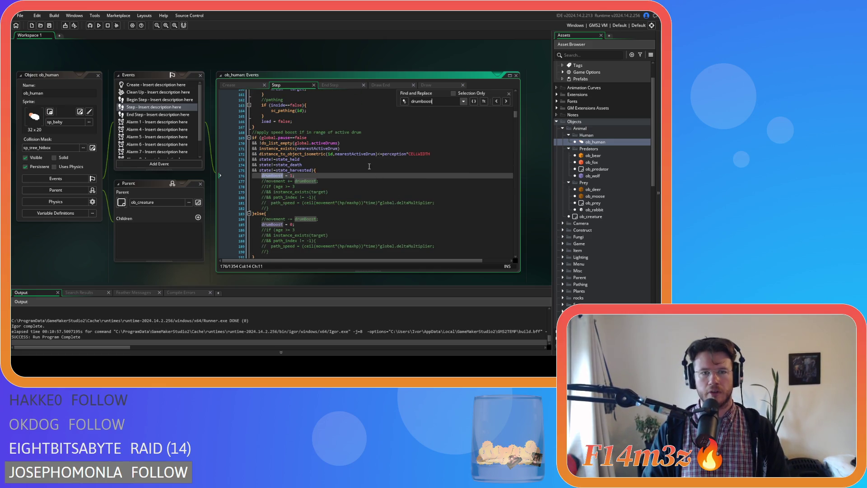
scroll(369, 166, "down", 1)
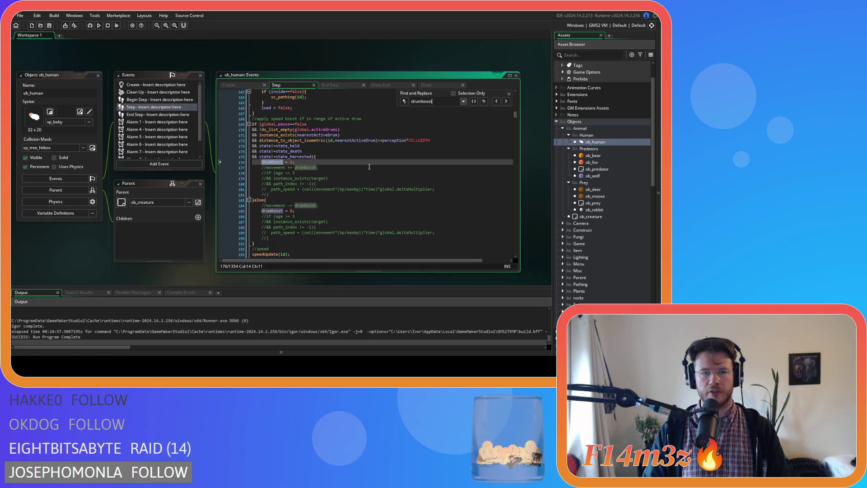
scroll(369, 167, "up", 4)
scroll(363, 181, "down", 2)
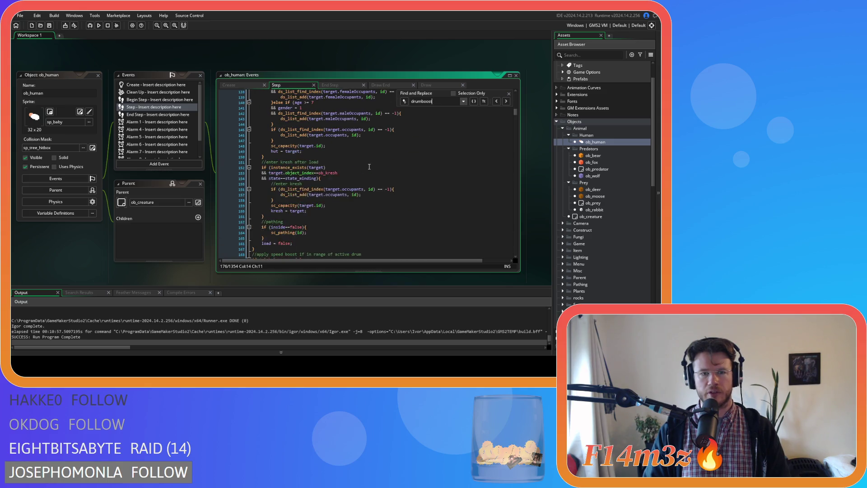
scroll(320, 234, "down", 3)
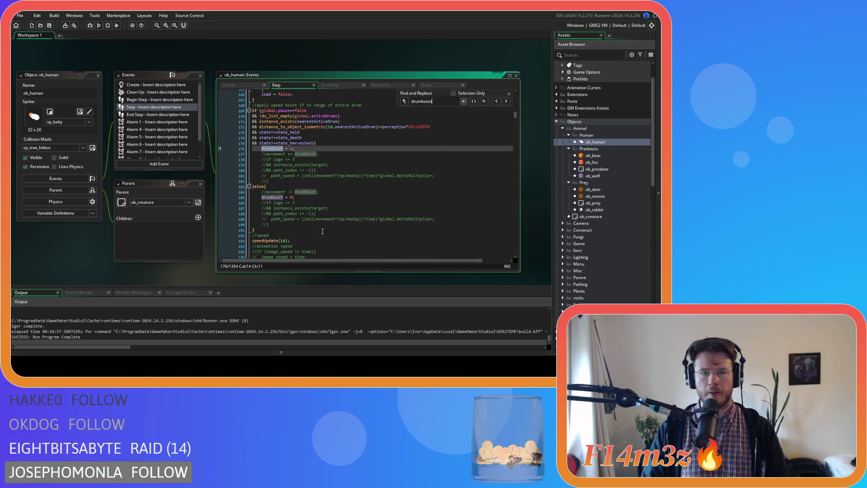
left_click(316, 170)
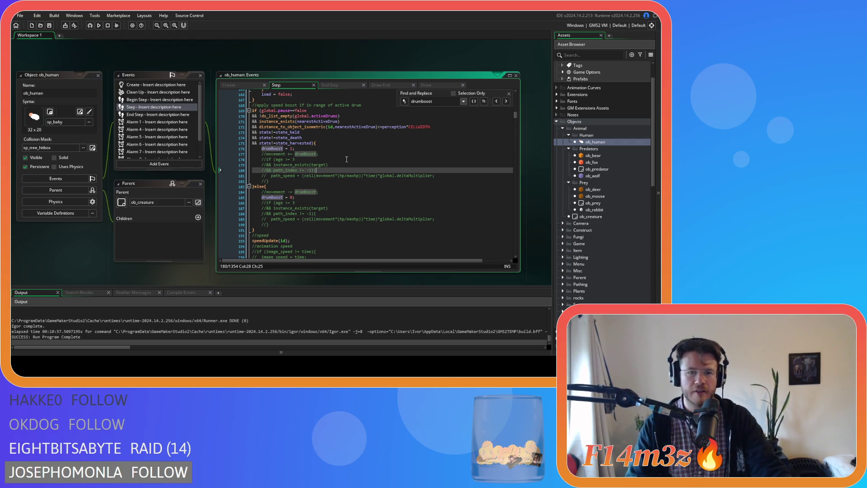
left_click(509, 94)
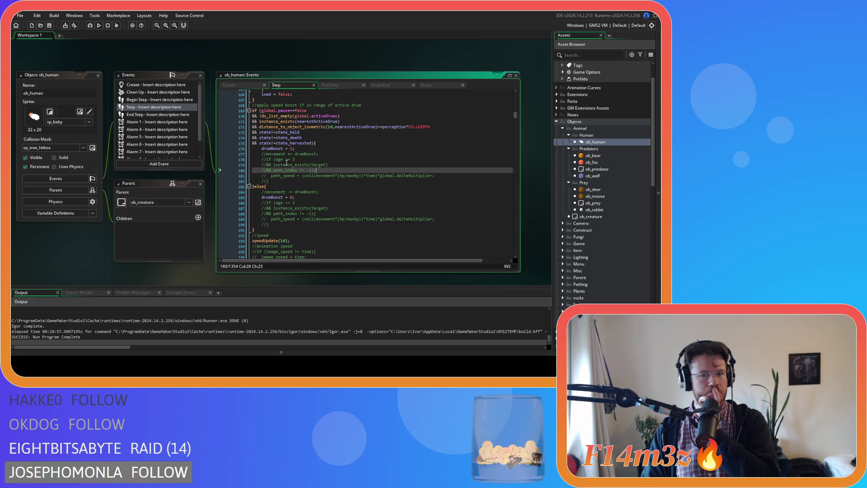
Run the game with F5, then review ob_human's End Step, Draw End, Step and Draw code.
key("F5")
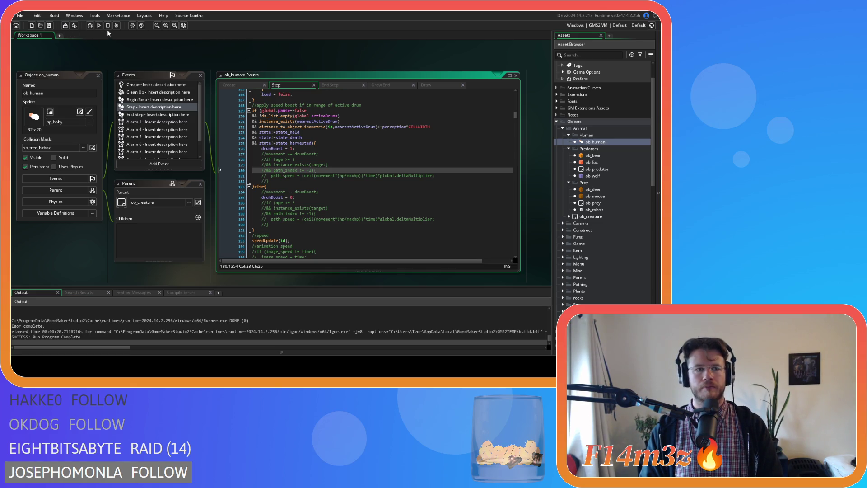
left_click(329, 86)
left_click(372, 86)
left_click(339, 85)
left_click(288, 85)
left_click(327, 85)
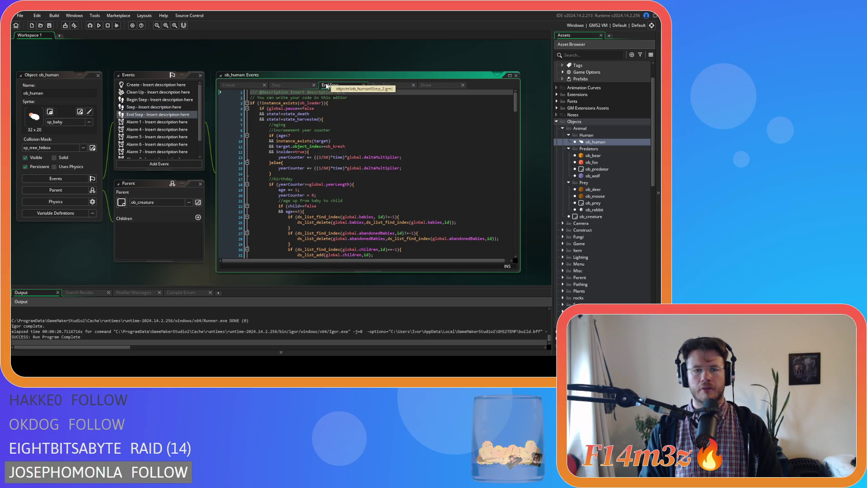
left_click(376, 86)
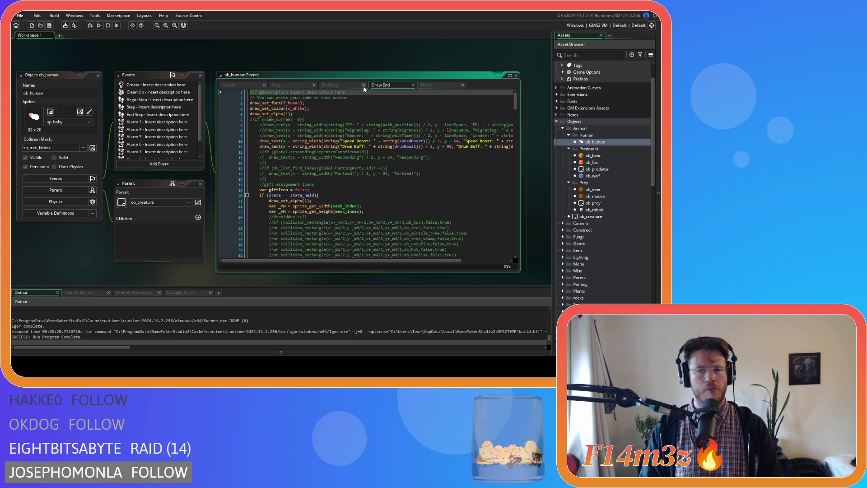
left_click(429, 86)
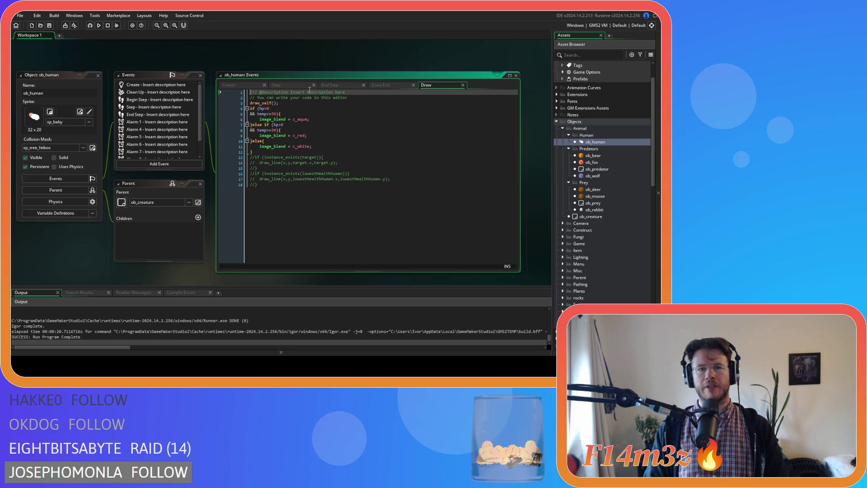
Revisit the Draw End Speed Boost labels, then open sc_speedUpdate from Scripts > Pathing.
left_click(381, 86)
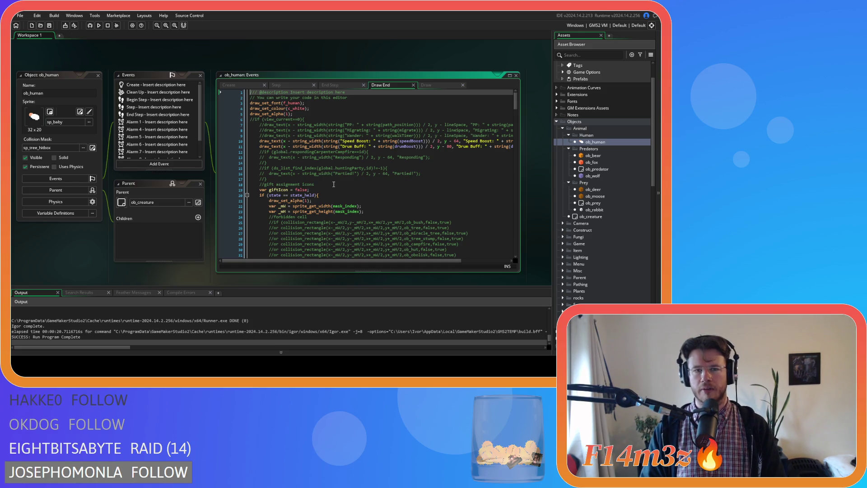
mouse_move(358, 261)
left_mouse_down()
mouse_move(407, 266)
mouse_move(357, 260)
left_mouse_up()
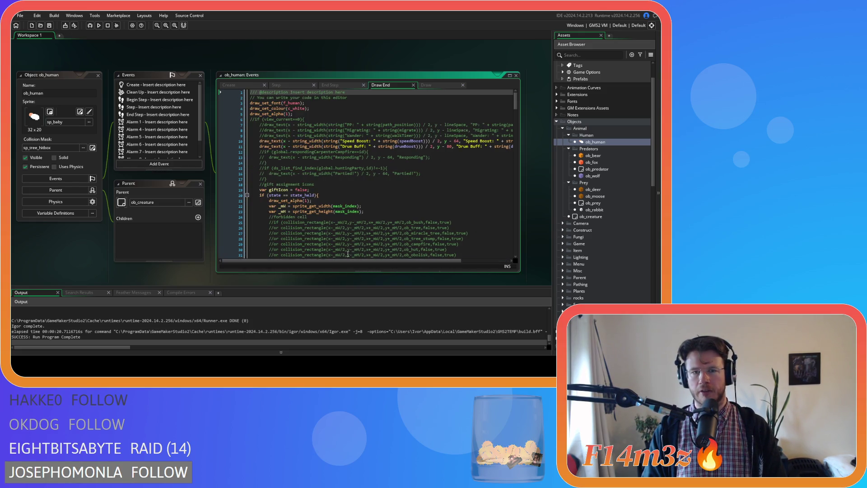
left_click(280, 86)
left_click(340, 85)
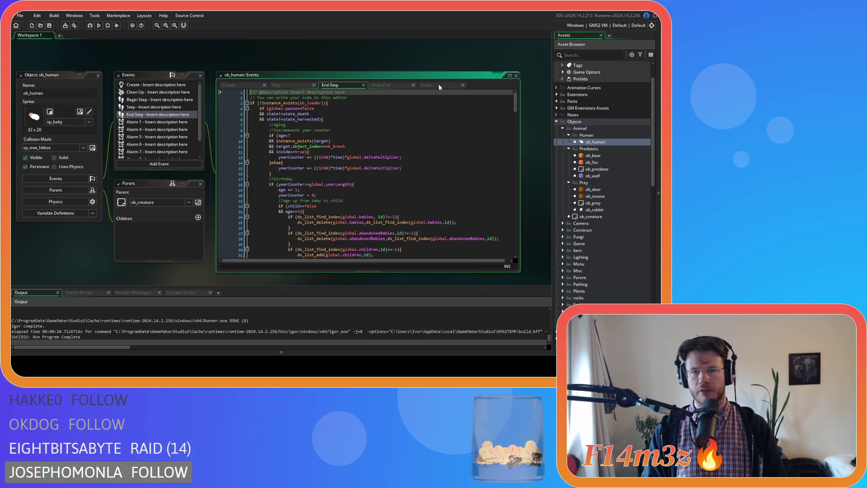
scroll(163, 194, "down", 5)
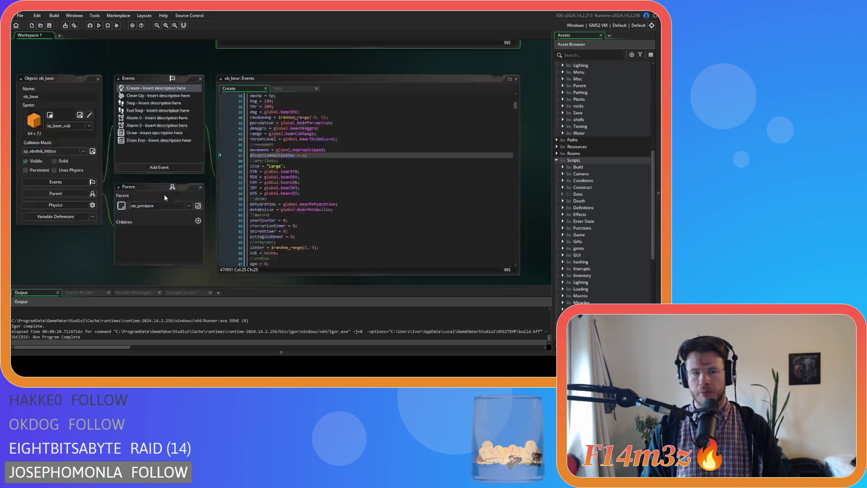
scroll(186, 207, "down", 10)
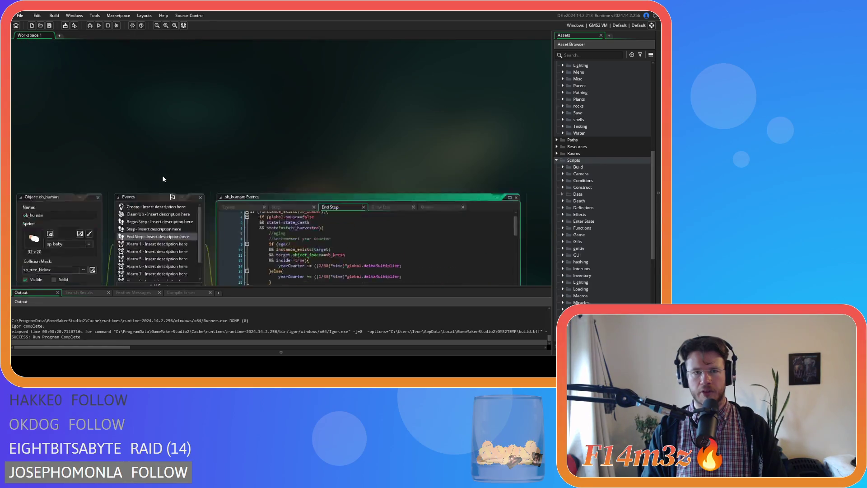
scroll(163, 179, "up", 1)
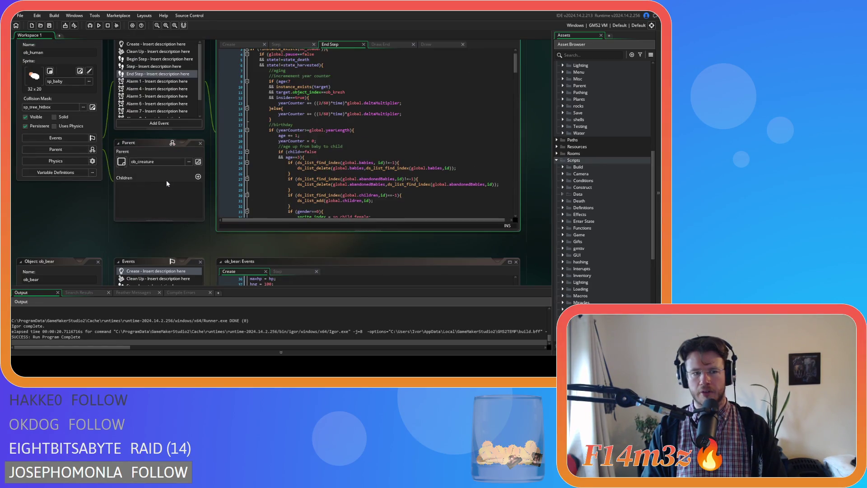
scroll(587, 259, "down", 3)
double_click(582, 256)
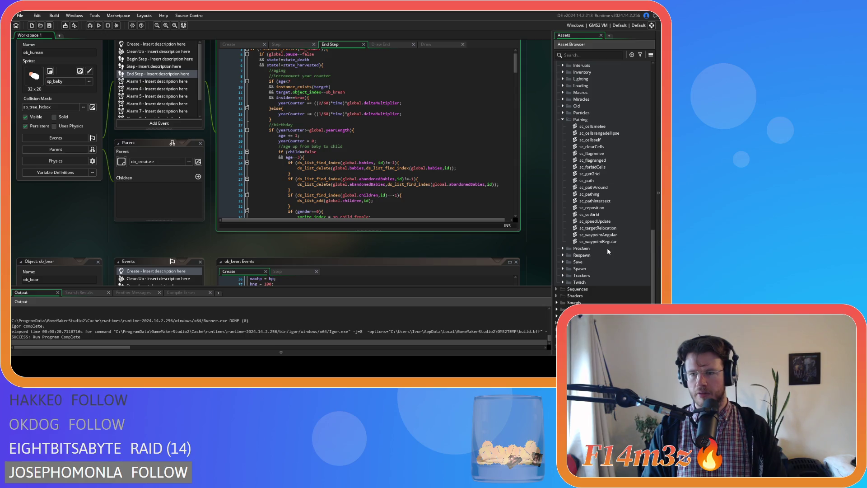
double_click(594, 221)
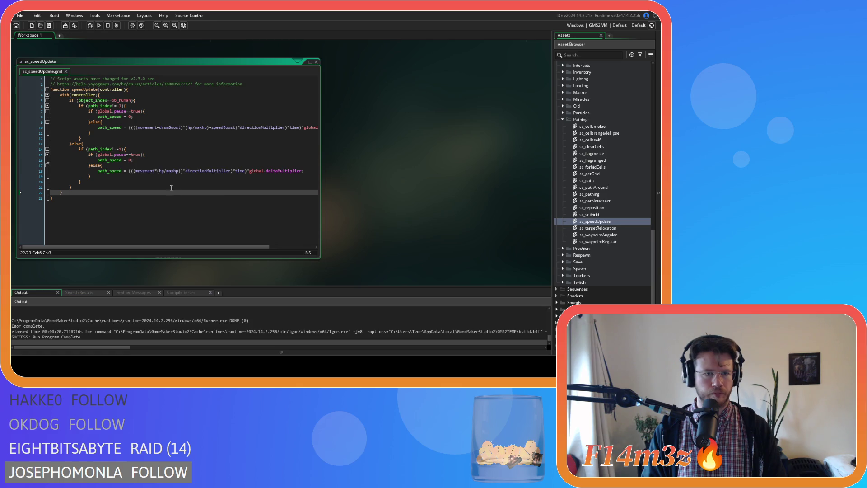
Look over the path_speed formula on line 10 of sc_speedUpdate, trying partial selections.
left_click(143, 128)
mouse_move(166, 128)
left_mouse_down()
mouse_move(264, 128)
mouse_move(329, 164)
left_mouse_up()
double_click(295, 128)
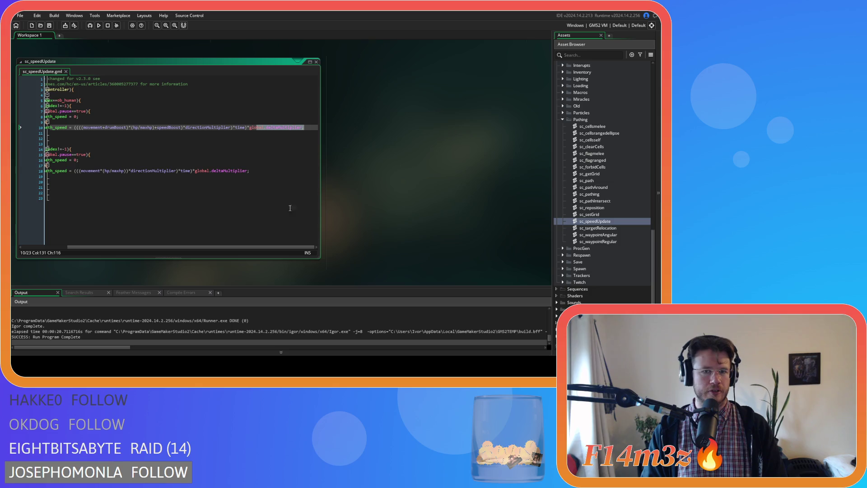
left_click_drag(232, 248, 191, 247)
left_click(235, 127)
scroll(373, 192, "up", 3)
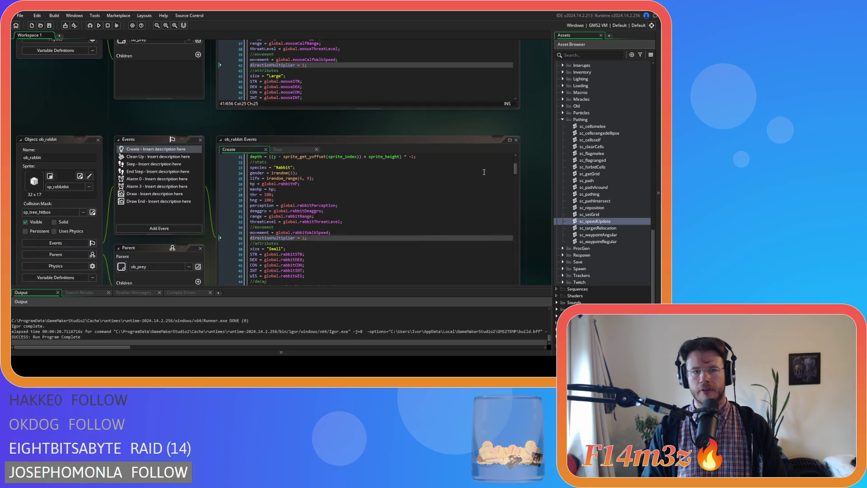
scroll(321, 185, "down", 1)
scroll(188, 172, "down", 1)
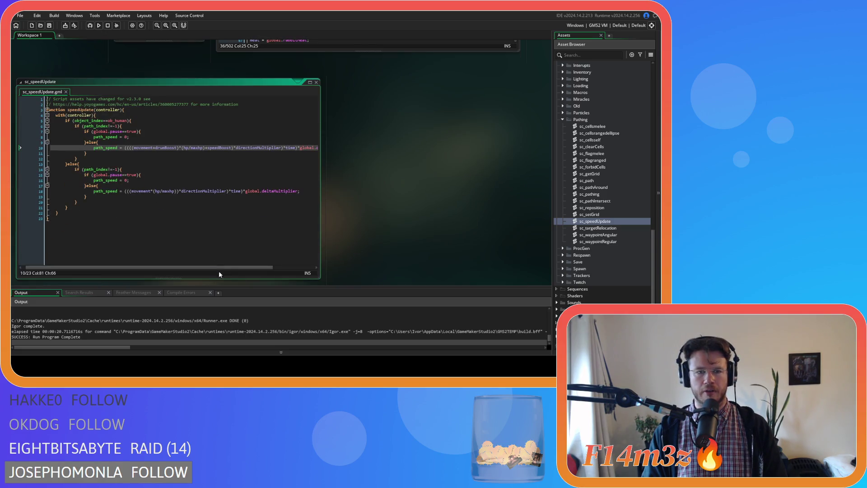
left_click_drag(229, 268, 247, 267)
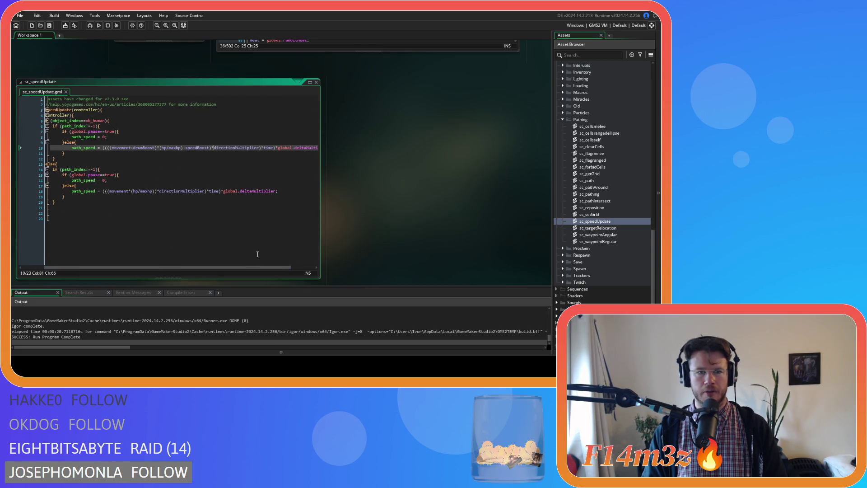
Select the full path_speed expression on line 10 and copy it.
left_click(260, 148)
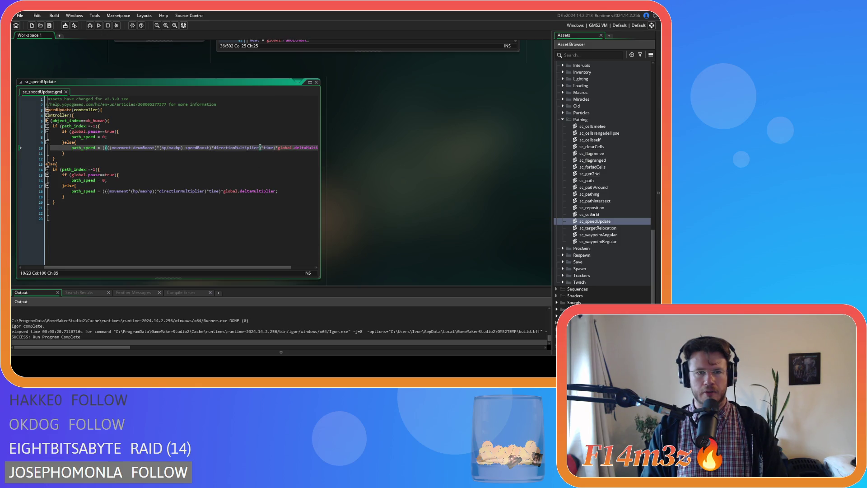
left_click_drag(259, 148, 107, 150)
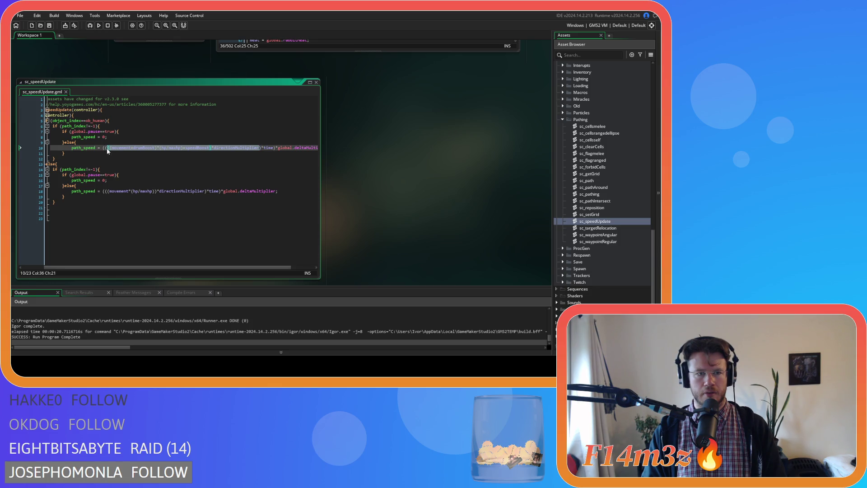
right_click(149, 150)
left_click(168, 162)
scroll(425, 236, "up", 5)
scroll(409, 237, "up", 3)
scroll(607, 131, "up", 15)
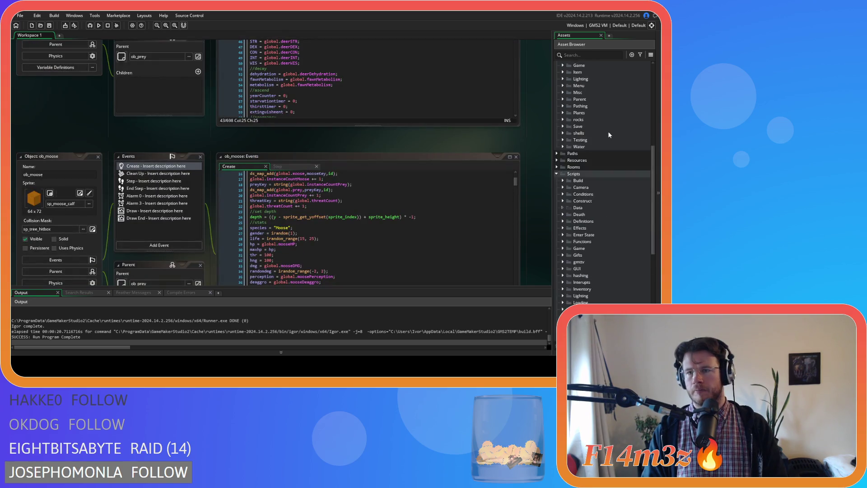
Open ob_human's Draw End event code.
double_click(597, 171)
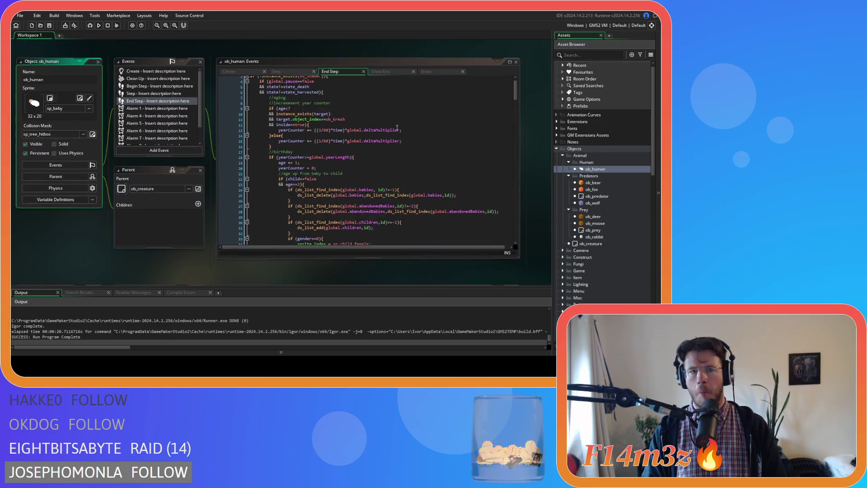
left_click(427, 73)
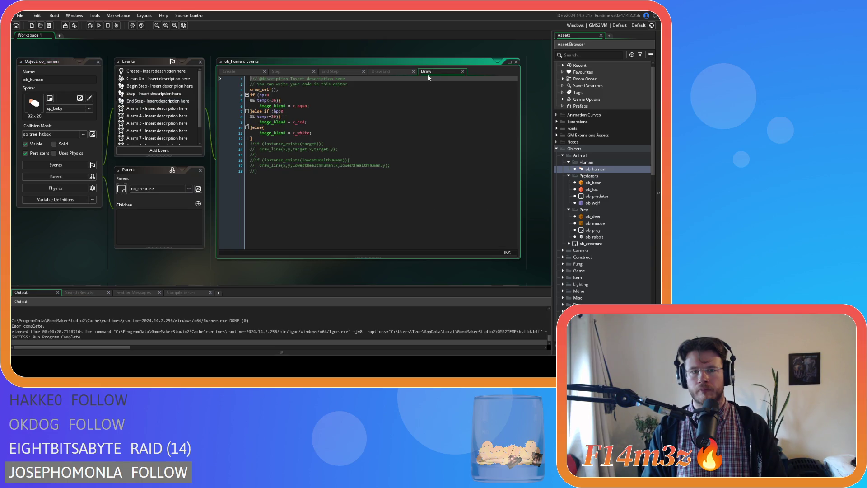
left_click(380, 72)
left_click_drag(426, 247, 477, 247)
Duplicate the Drum Buff line as a 'Base Movement Speed' line at offset 96 showing movement.
left_click(485, 133)
key("ctrl+d")
double_click(390, 139)
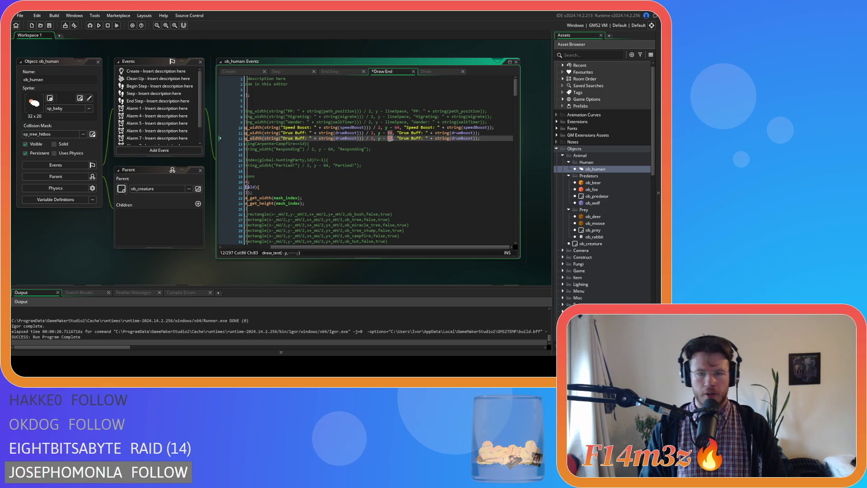
type("96")
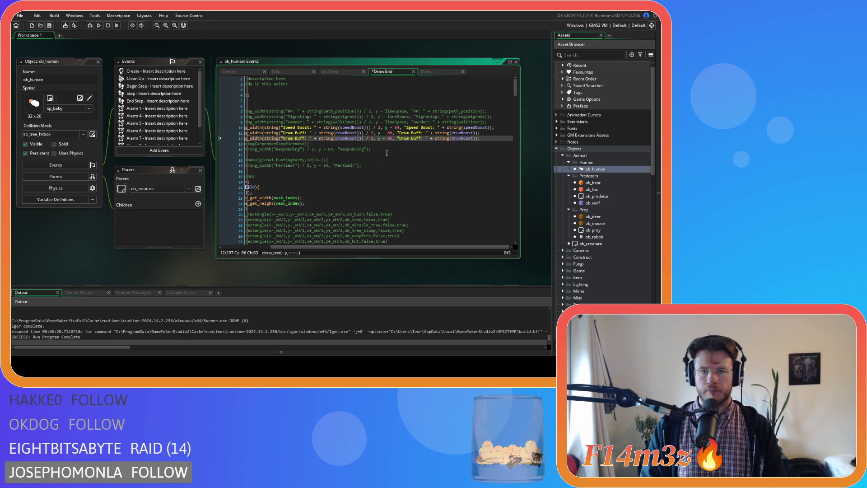
double_click(347, 138)
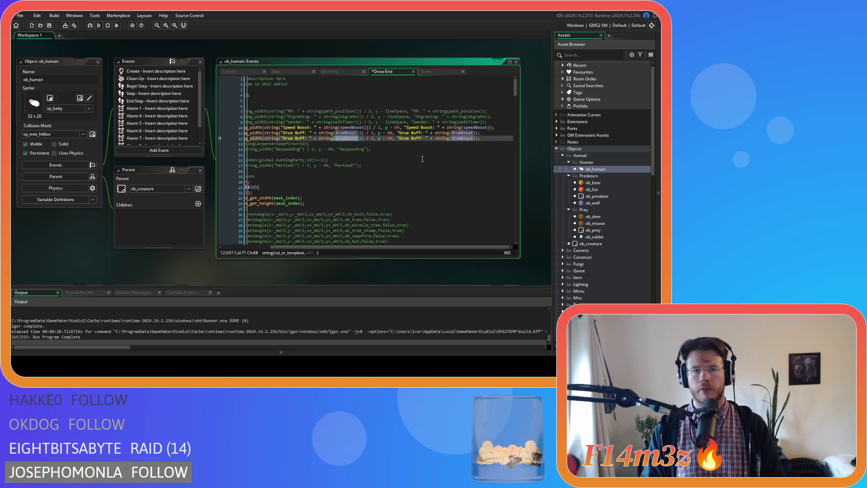
type("move")
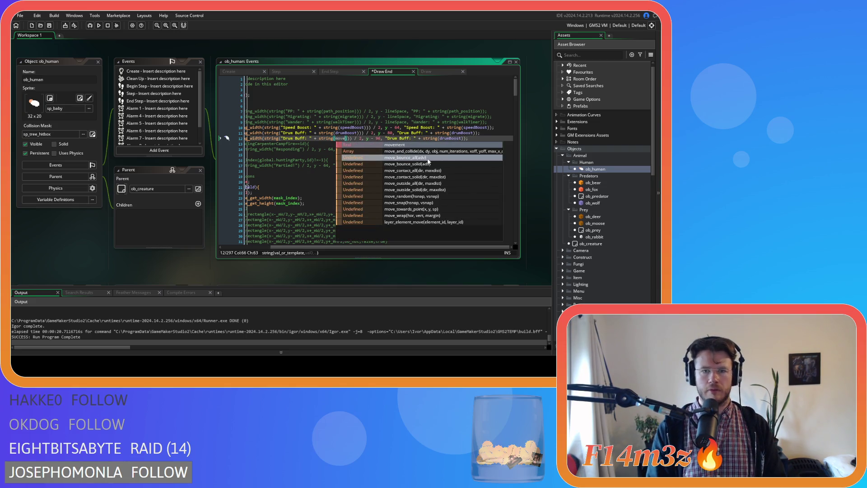
key("Return")
double_click(462, 138)
type("movement")
key("Return")
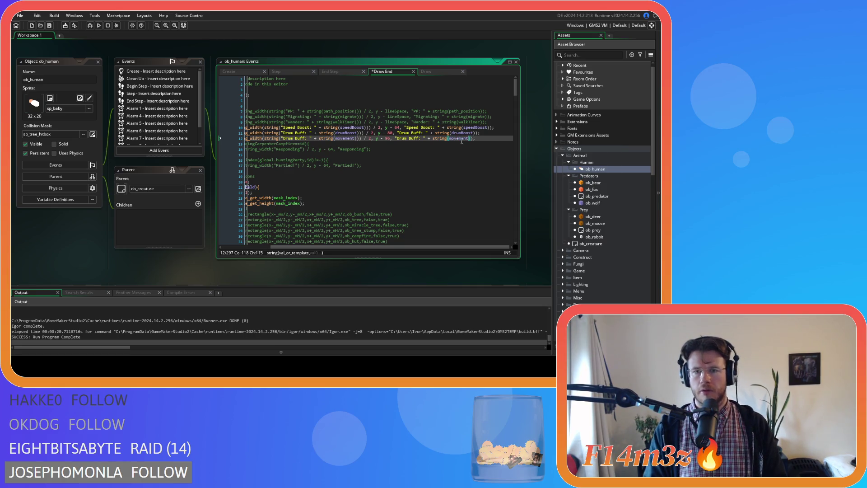
left_click_drag(305, 139, 283, 138)
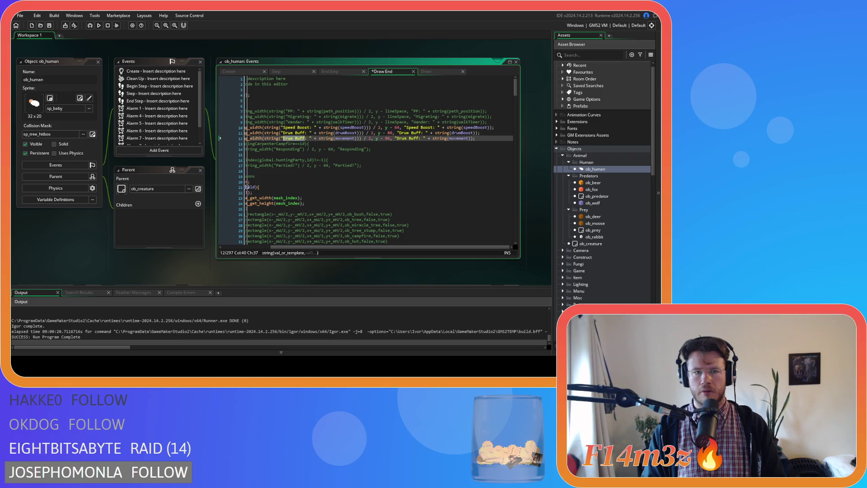
type("Base Movement")
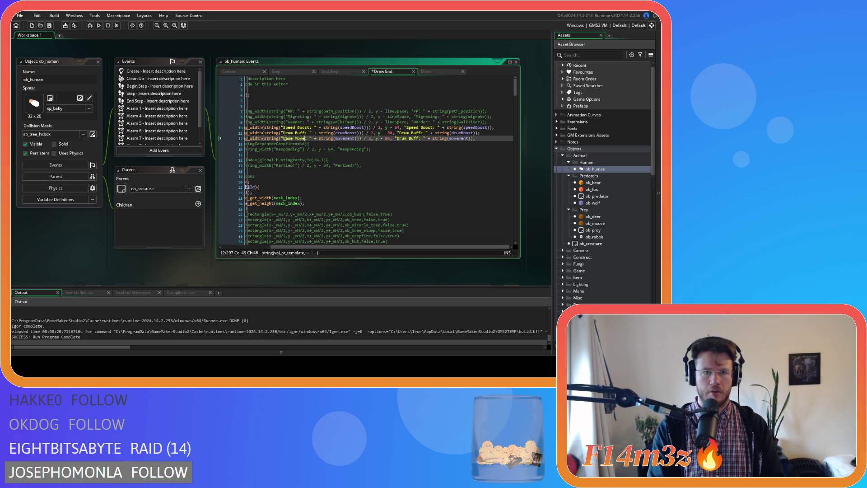
type(" Speed")
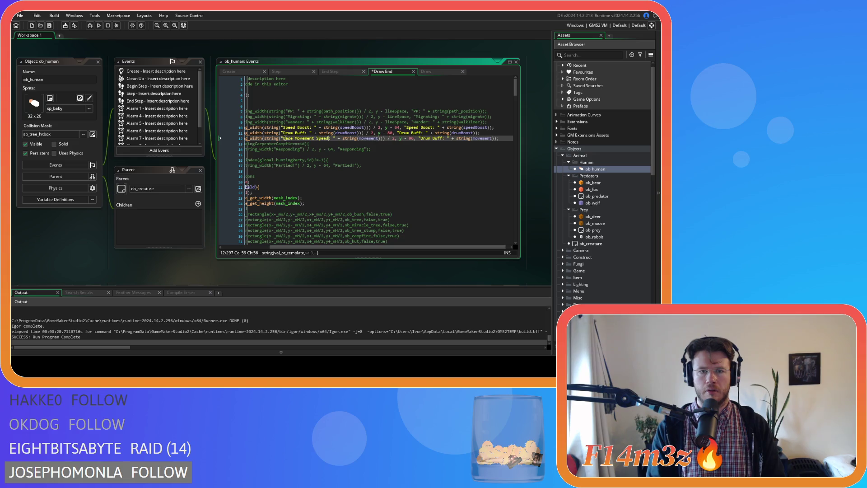
Duplicate it as line 13, pasting the speed formula over both movement values and dropping 'Base'.
key("ctrl+d")
double_click(371, 144)
type("((movement+drumBoost)*(hp/maxhp)+speedBoost)*directionMultiplier")
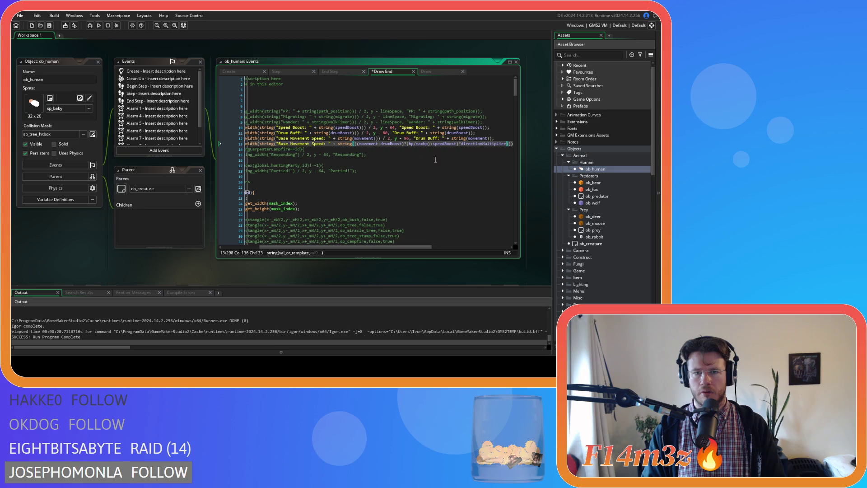
left_click_drag(390, 247, 509, 247)
double_click(477, 144)
type("((movement+drumBoost)*(hp/maxhp)+speedBoost)*directionMultiplier")
left_click_drag(428, 247, 271, 243)
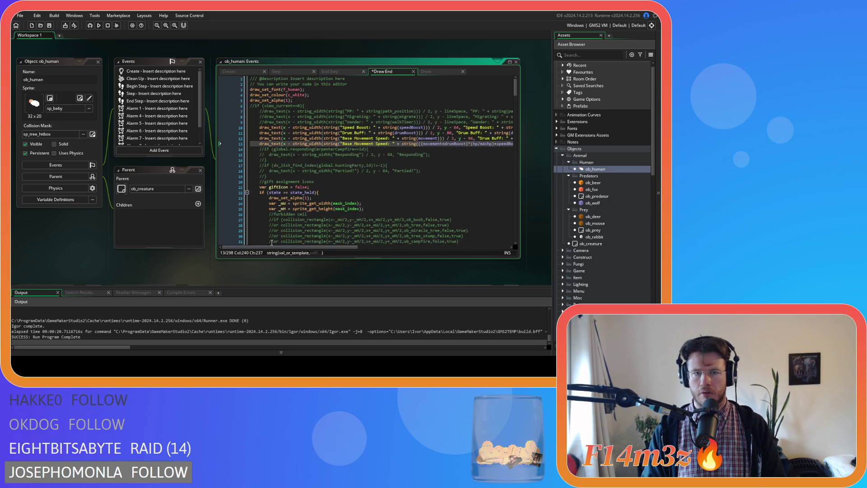
double_click(347, 143)
key("BackSpace")
key("Delete")
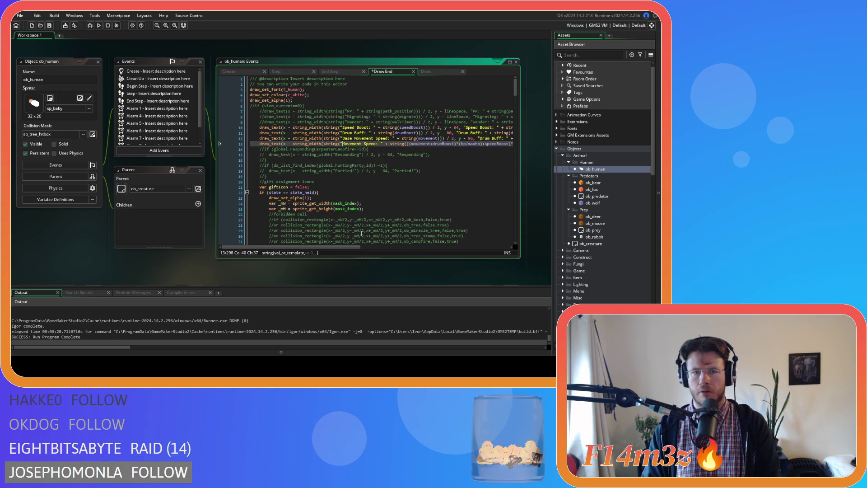
mouse_move(339, 247)
left_mouse_down()
mouse_move(437, 248)
mouse_move(286, 247)
left_mouse_up()
left_click(397, 144)
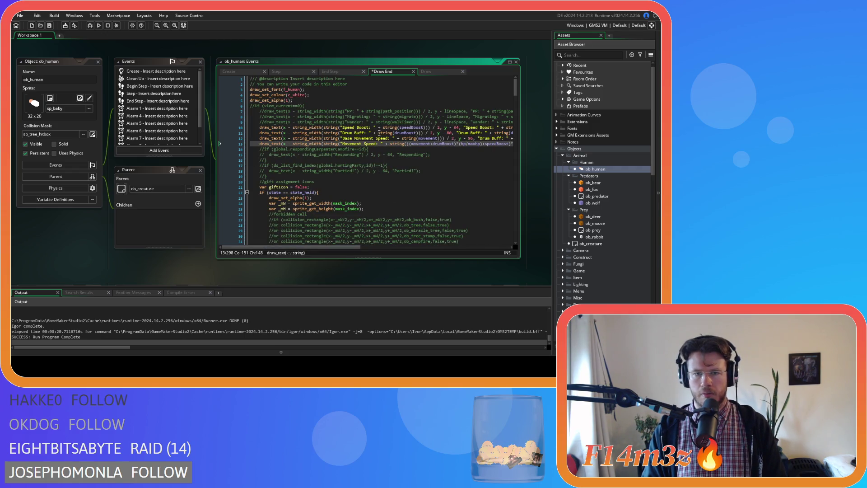
Replace the leftover Drum Buff labels on lines 12 and 13 with the movement speed labels.
left_click_drag(389, 138, 342, 139)
key("ctrl+c")
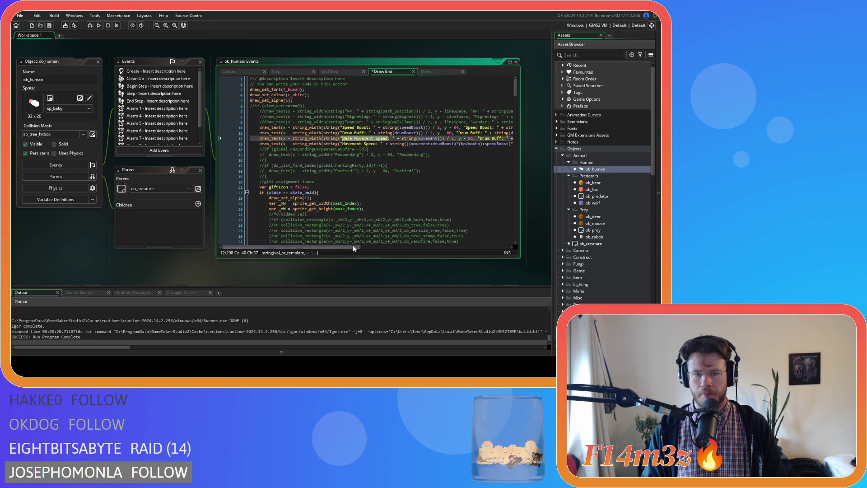
left_click_drag(316, 247, 377, 247)
left_click(353, 138)
left_click_drag(352, 138, 376, 138)
key("ctrl+v")
left_click_drag(474, 147, 496, 151)
key("ctrl+v")
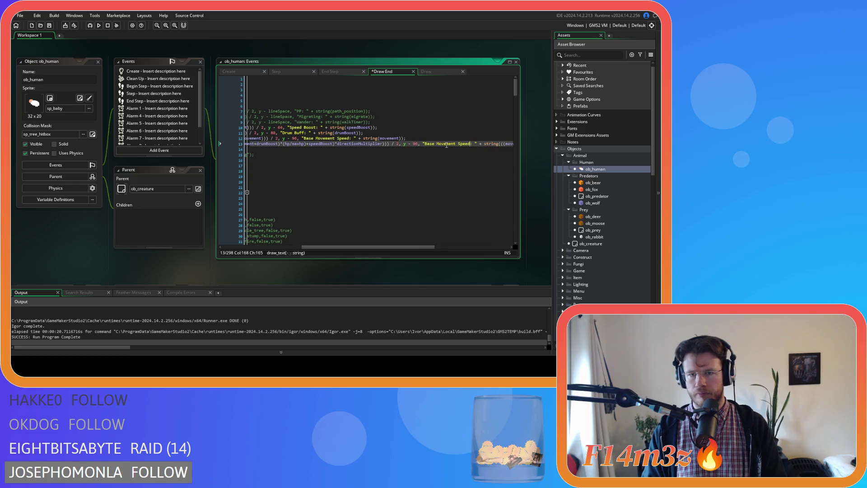
double_click(446, 144)
double_click(428, 143)
key("Delete")
key("Delete")
Save the Draw End code and build and run the game.
key("ctrl+s")
left_click(391, 133)
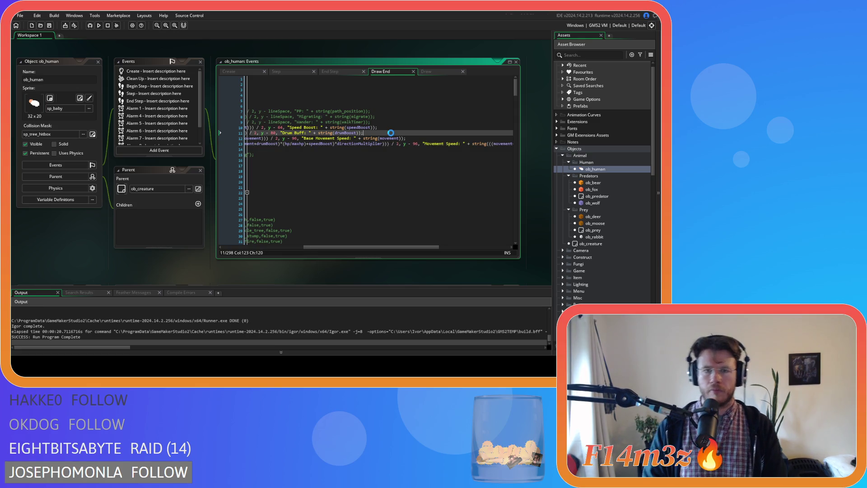
key("F5")
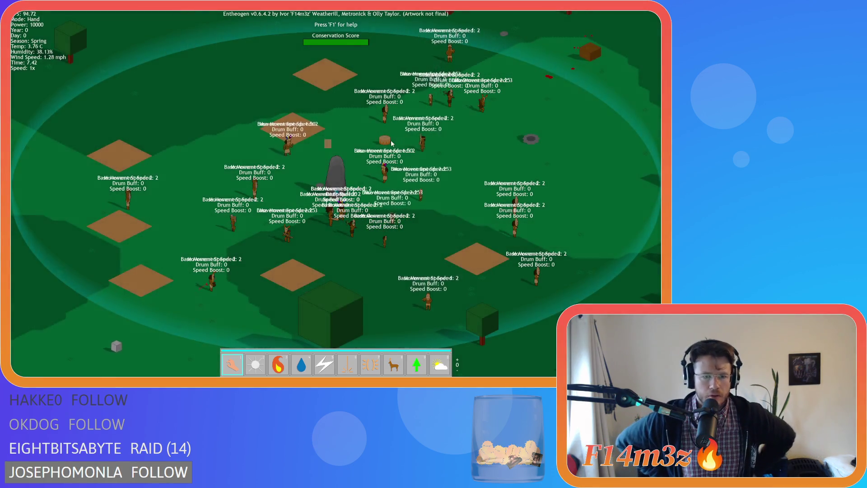
Check the new speed labels over the villagers, then bring up the quit prompt.
key("Escape")
Confirm quitting the test run, then rebuild and relaunch the game.
key("y")
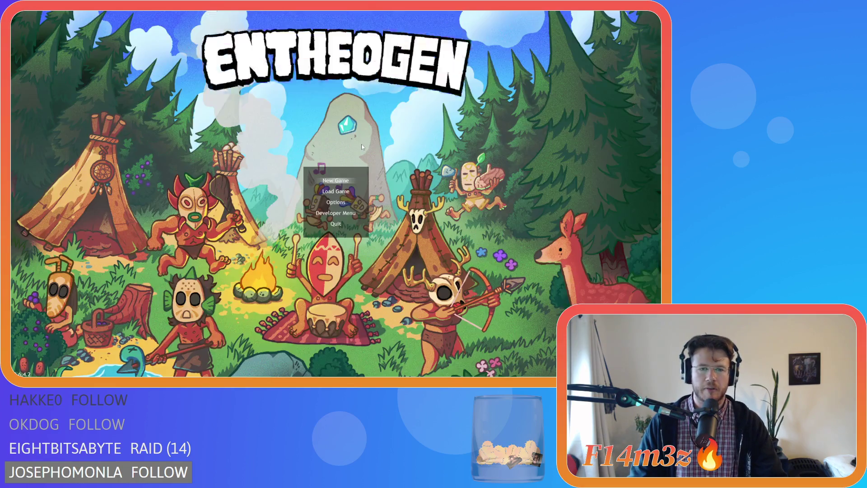
double_click(415, 144)
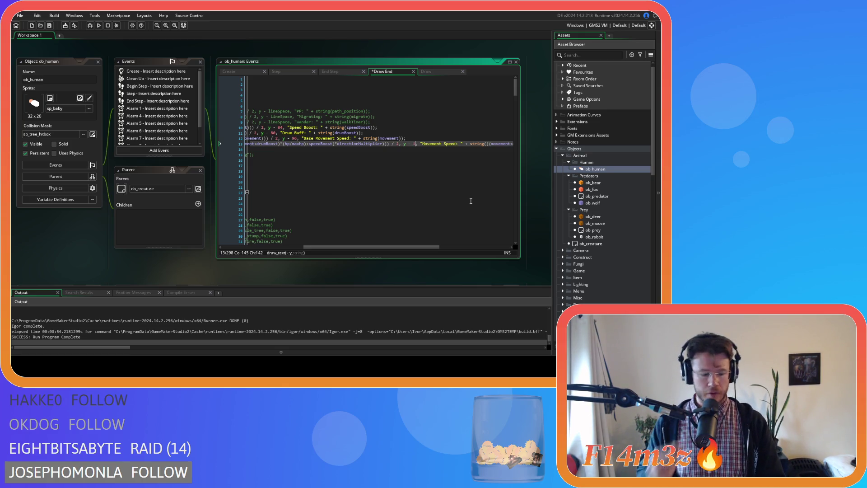
key("F5")
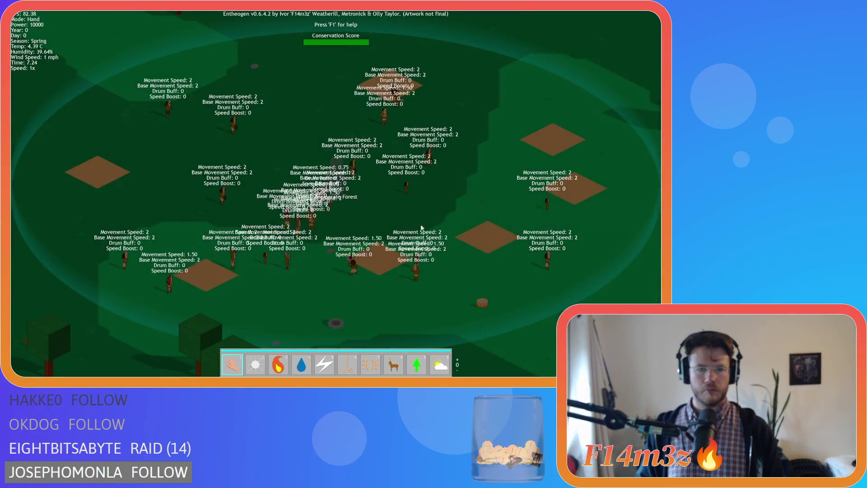
Pan across the village, then switch to the Water power (4) and pour it onto the villagers.
key("d")
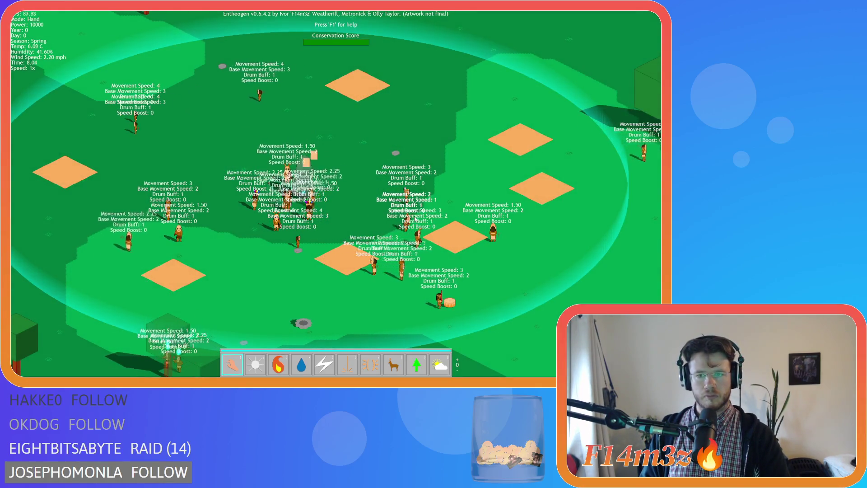
key("d")
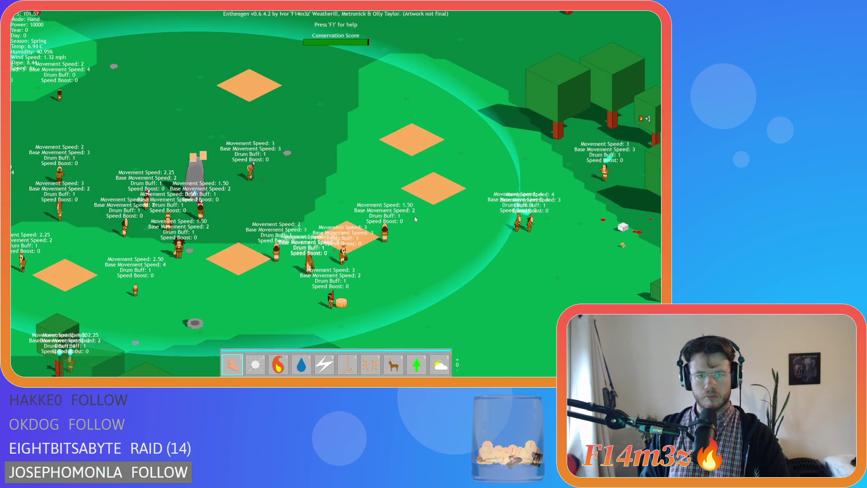
key("a")
key("a")
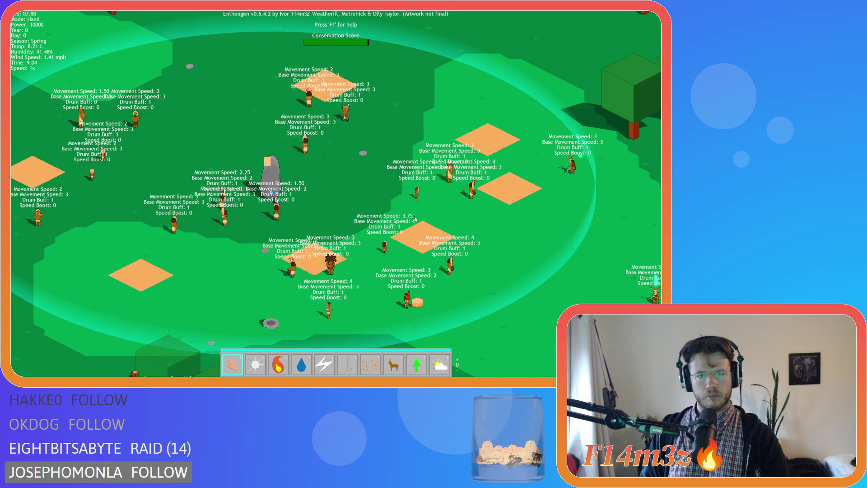
key("w")
key("d")
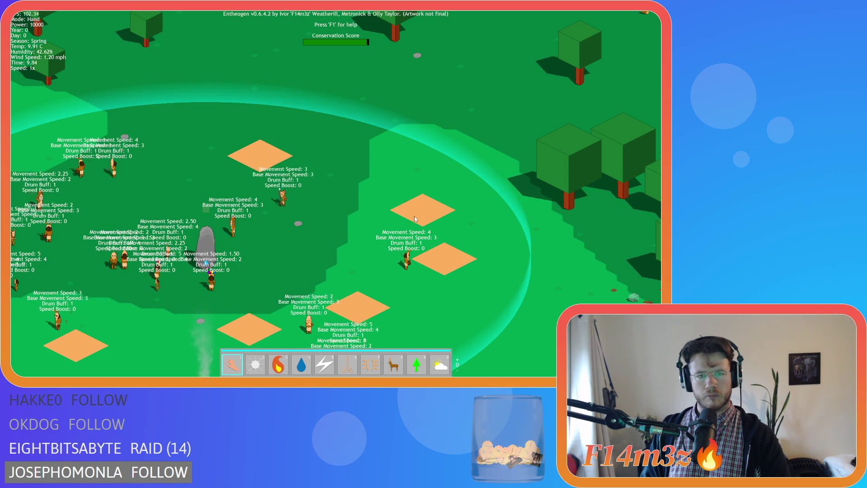
key("a")
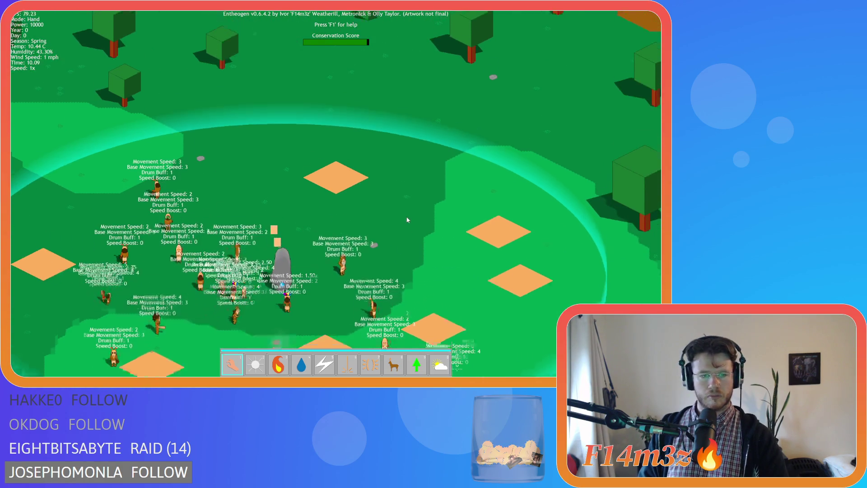
scroll(407, 220, "down", 3)
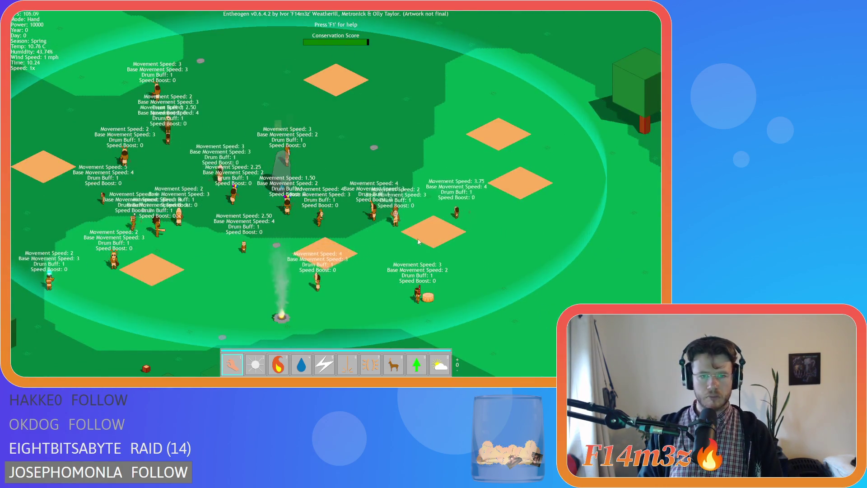
scroll(413, 260, "down", 3)
key("d")
key("s")
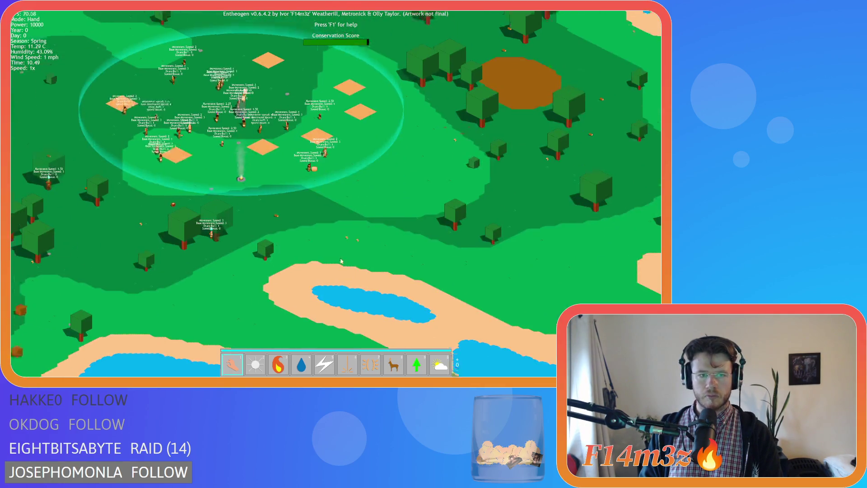
key("w")
key("a")
scroll(408, 261, "down", 5)
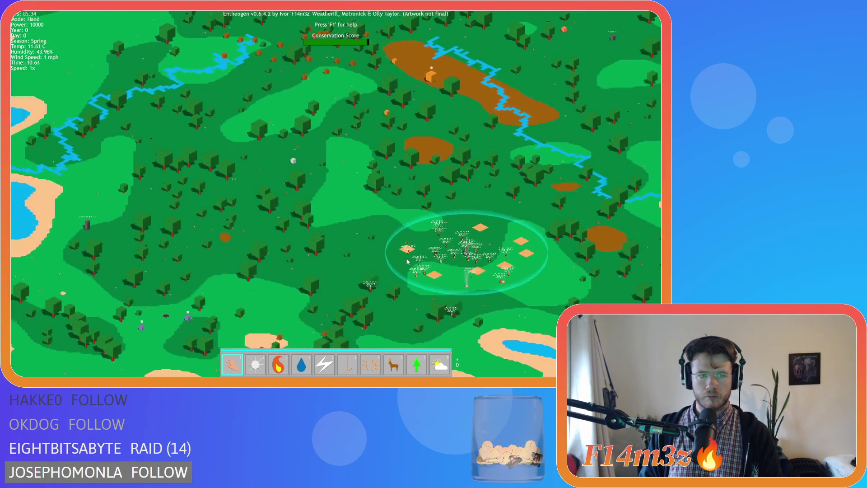
key("d")
scroll(419, 242, "up", 8)
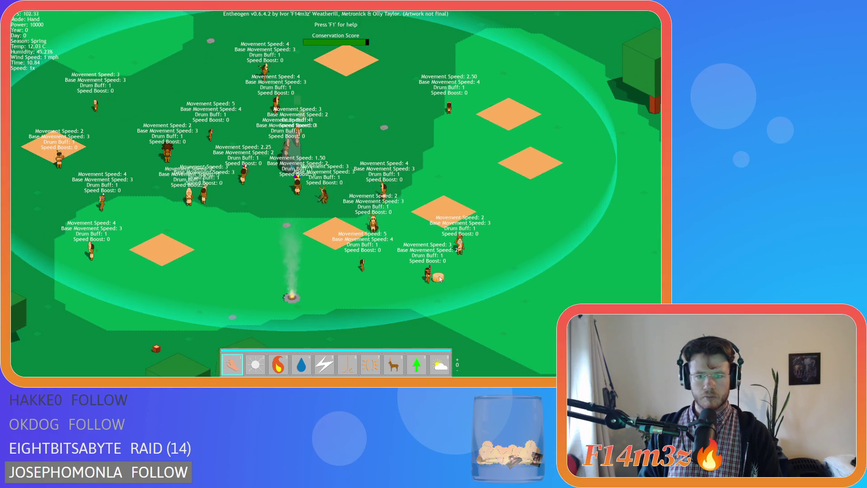
key("a")
key("w")
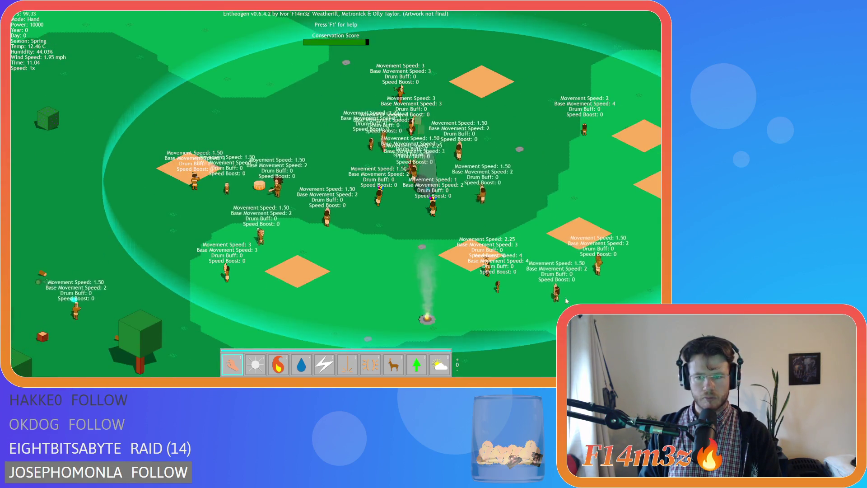
key("a")
key("w")
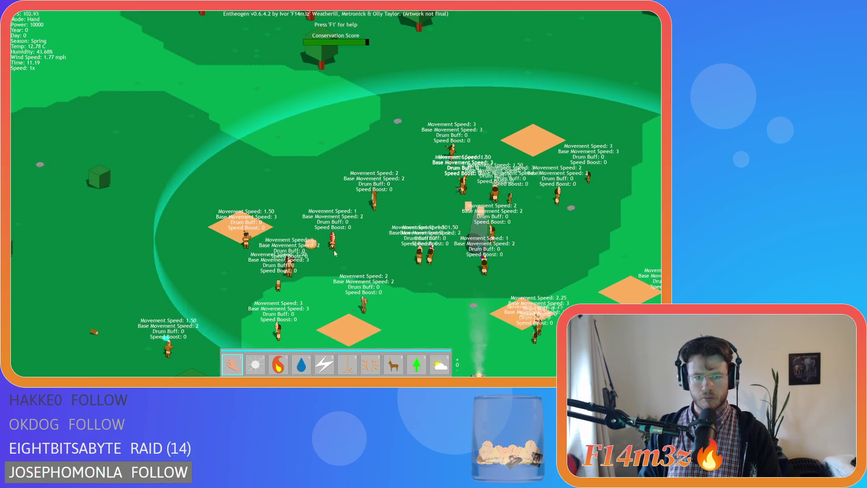
key("d")
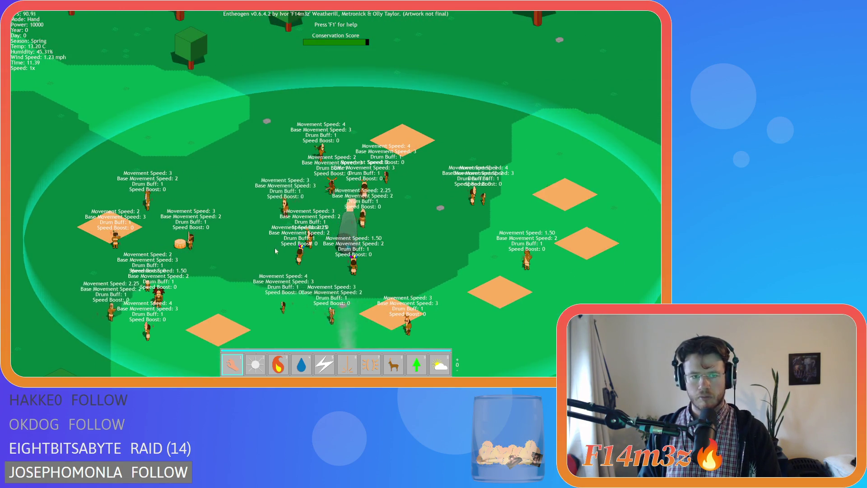
key("4")
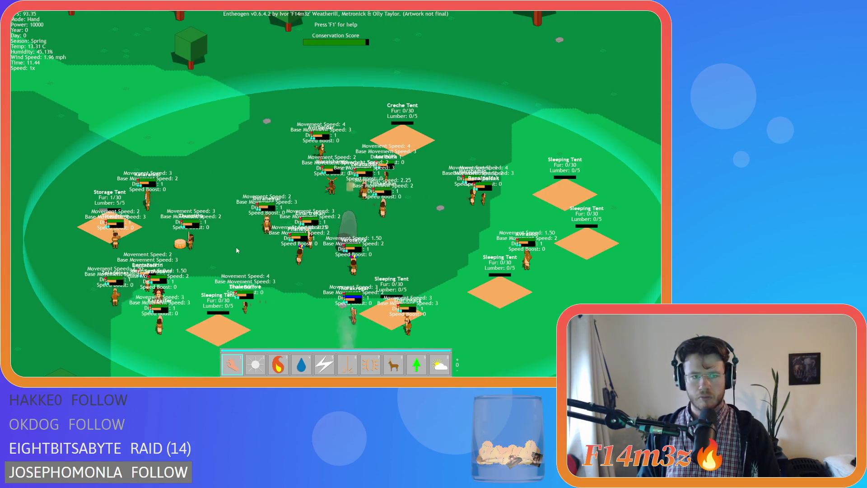
left_click(193, 244)
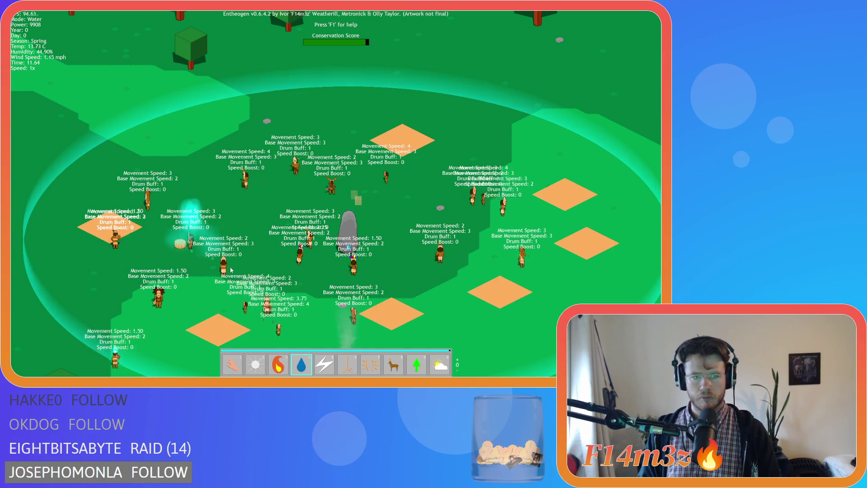
Switch back to hand mode and follow the watered villagers up toward the trees and river.
key("1")
key("d")
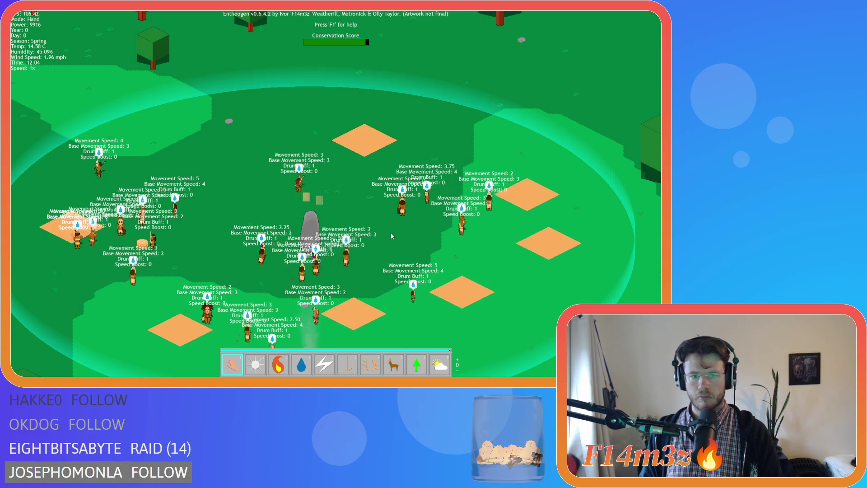
key("w")
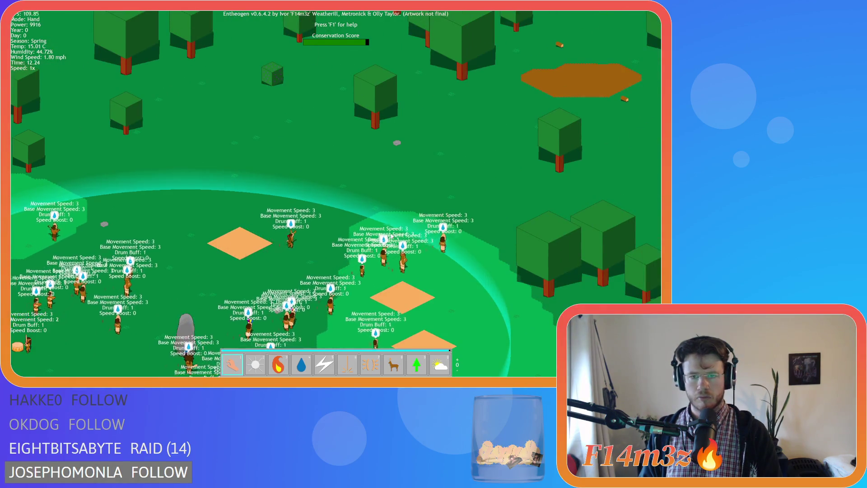
key("d")
key("w")
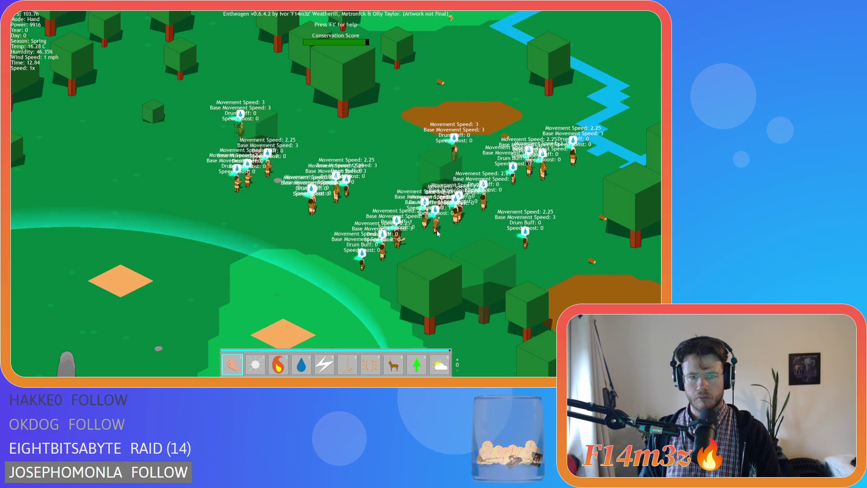
key("d")
key("w")
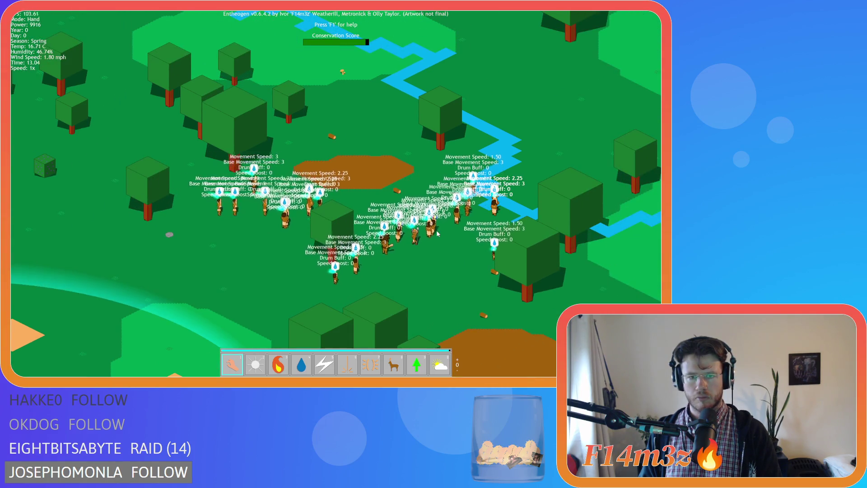
key("a")
key("s")
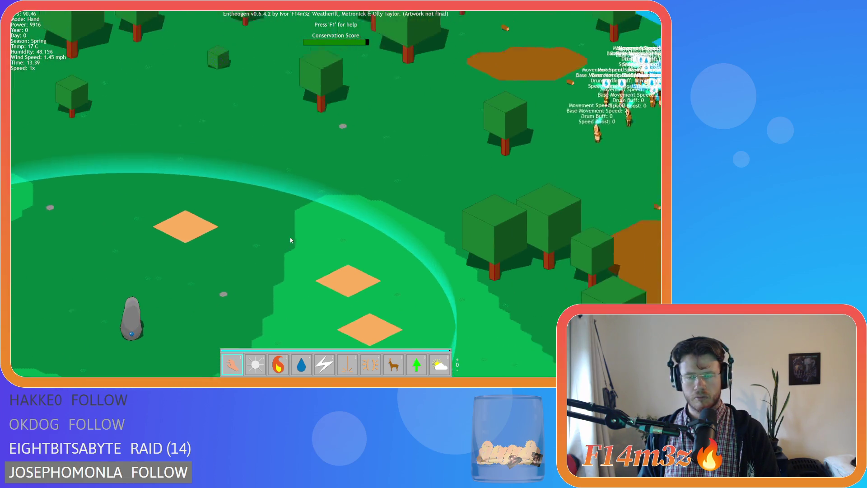
key("d")
key("w")
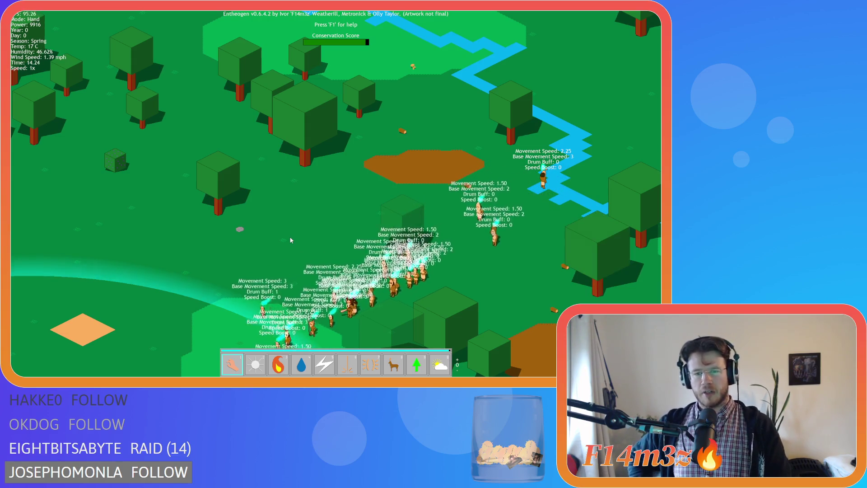
Follow the villagers back to camp, then quit the game with Escape and Y.
key("s")
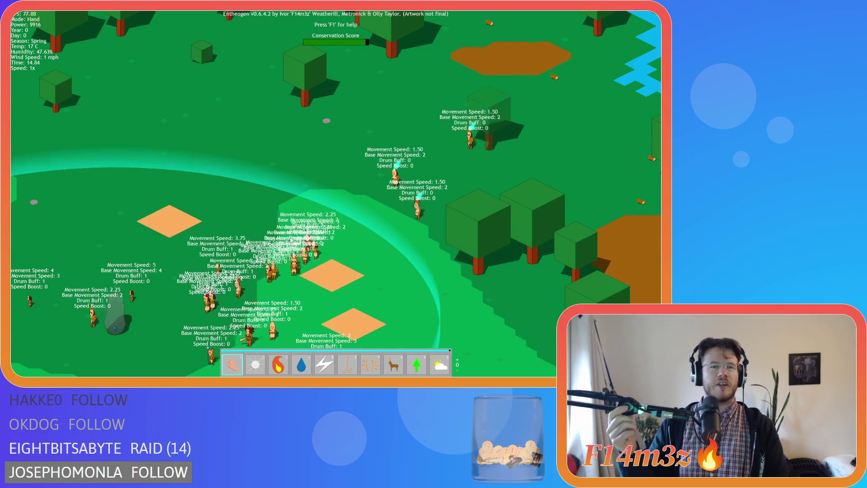
key("a")
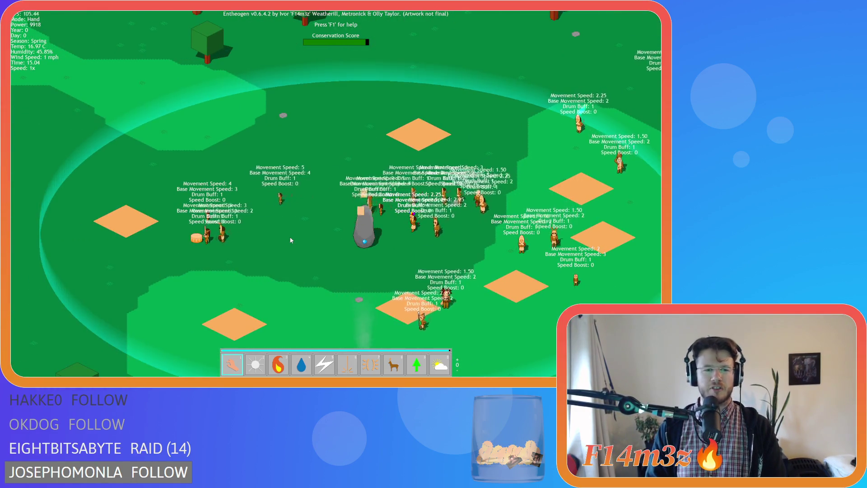
key("d")
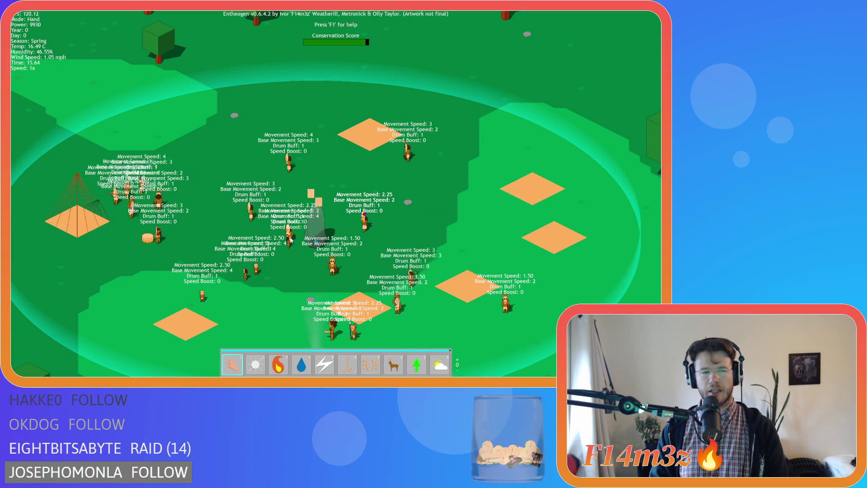
key("d")
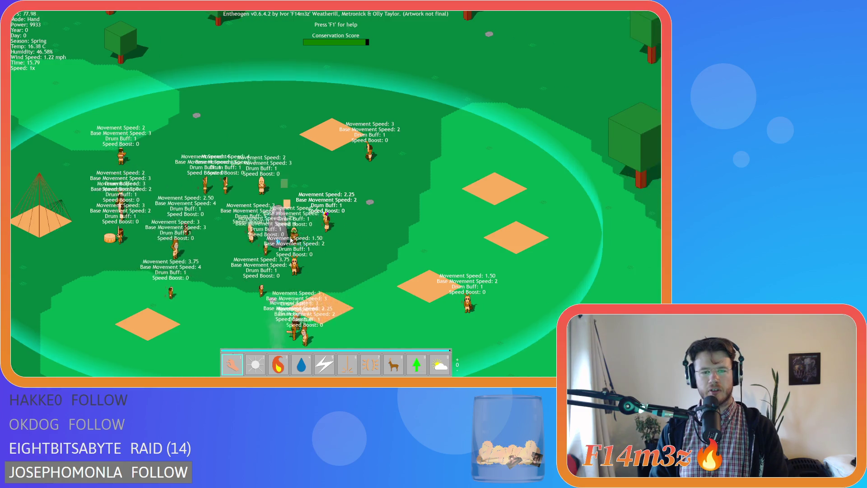
key("a")
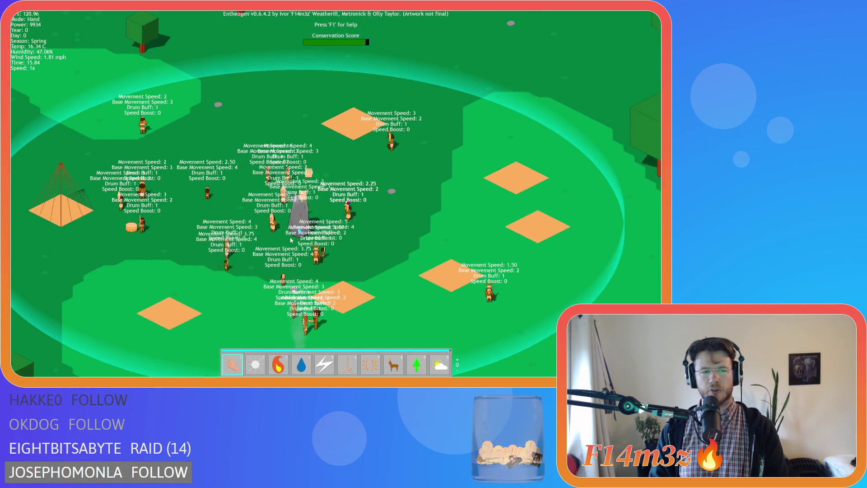
key("s")
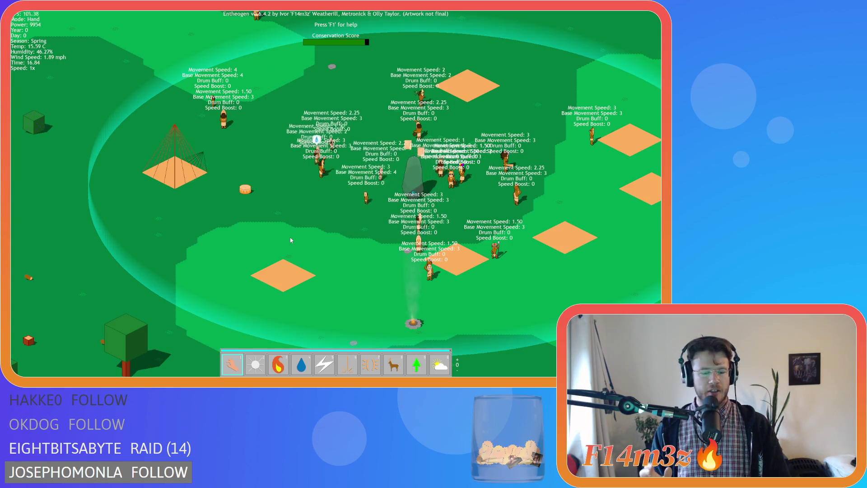
key("Escape")
key("y")
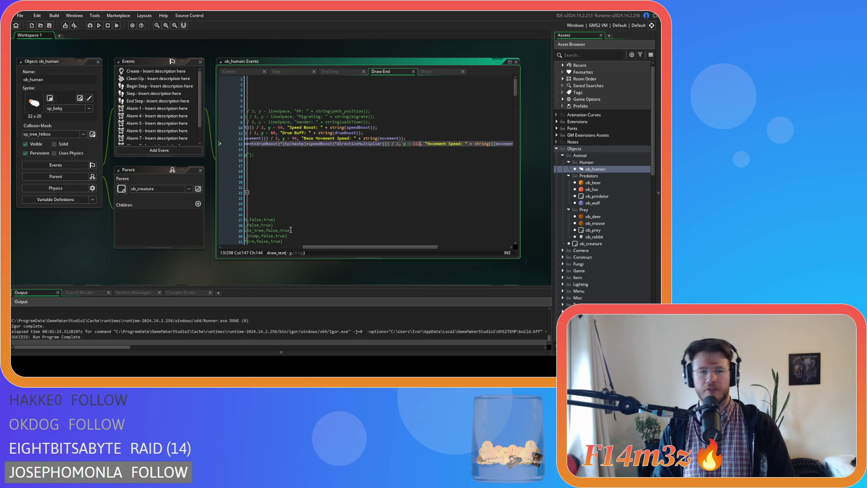
Select and review lines 10–13 of ob_human's Draw End code that draw the stat labels.
key("Down")
key("Down")
key("Down")
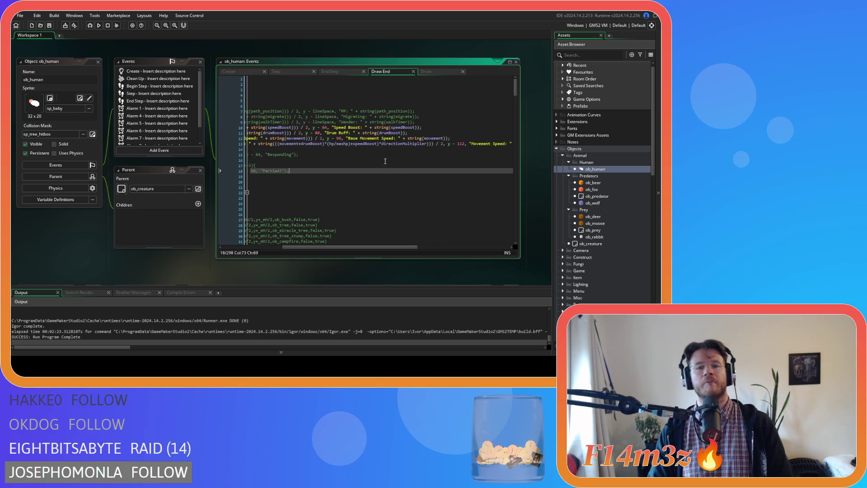
left_click_drag(348, 246, 500, 247)
mouse_move(501, 144)
left_mouse_down()
mouse_move(203, 126)
mouse_move(256, 127)
left_mouse_up()
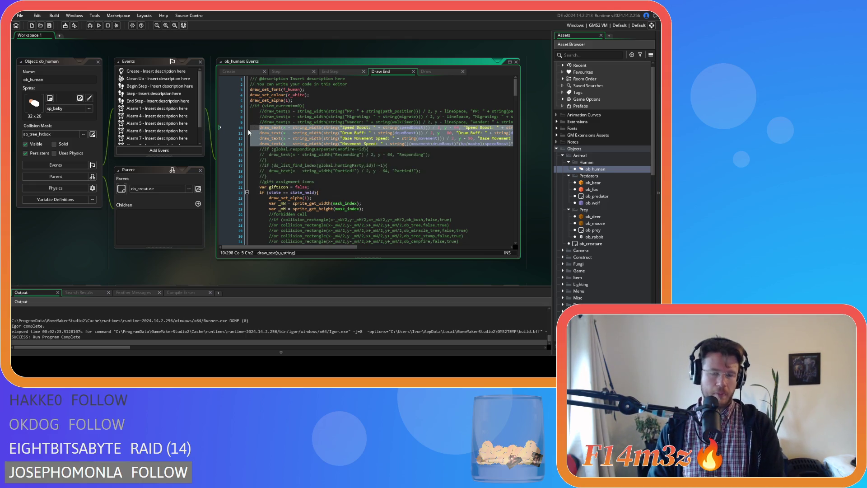
key("End")
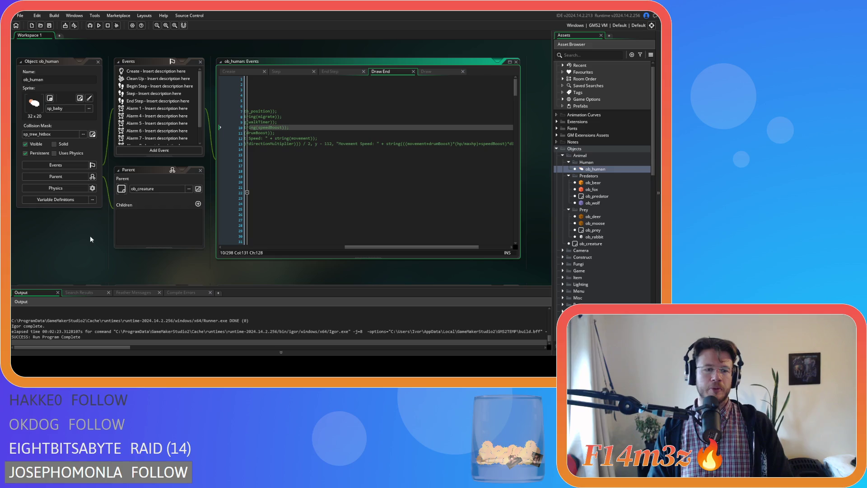
Close all open object and code windows via Windows > Close All.
right_click(75, 234)
mouse_move(83, 245)
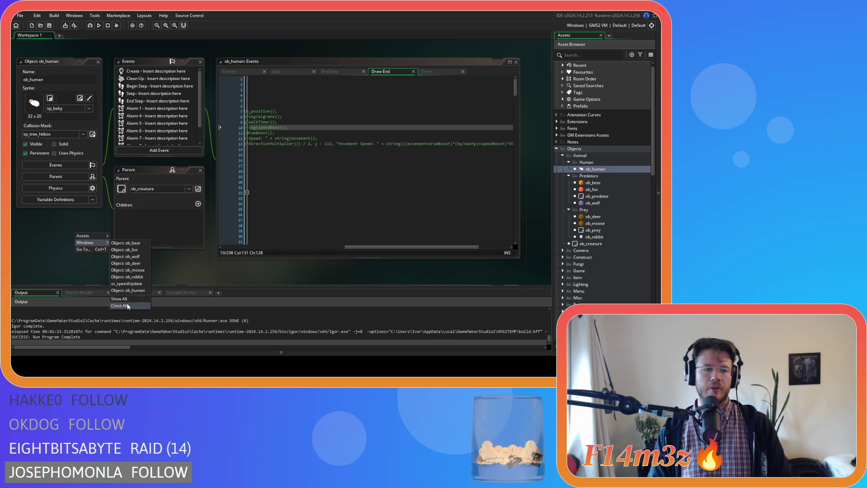
left_click(119, 305)
Collapse the Human, Predators, Prey, Animal, Scripts and Objects folders in the Asset Browser.
left_click(569, 162)
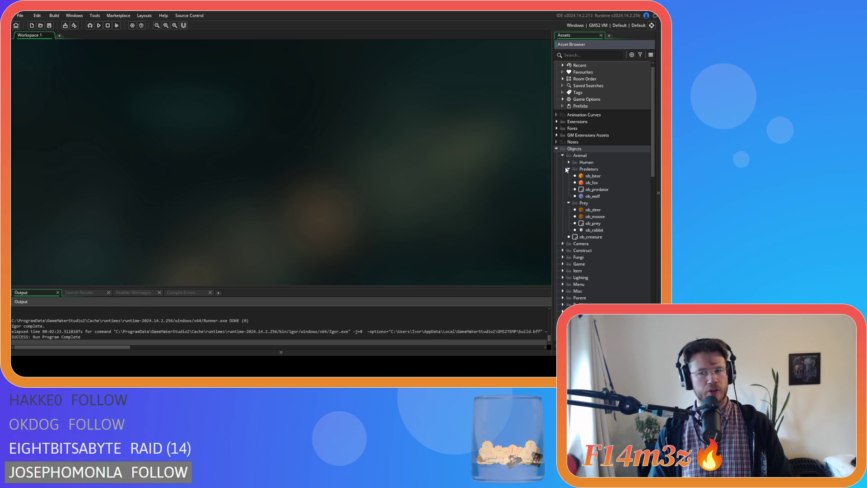
left_click(568, 169)
left_click(568, 176)
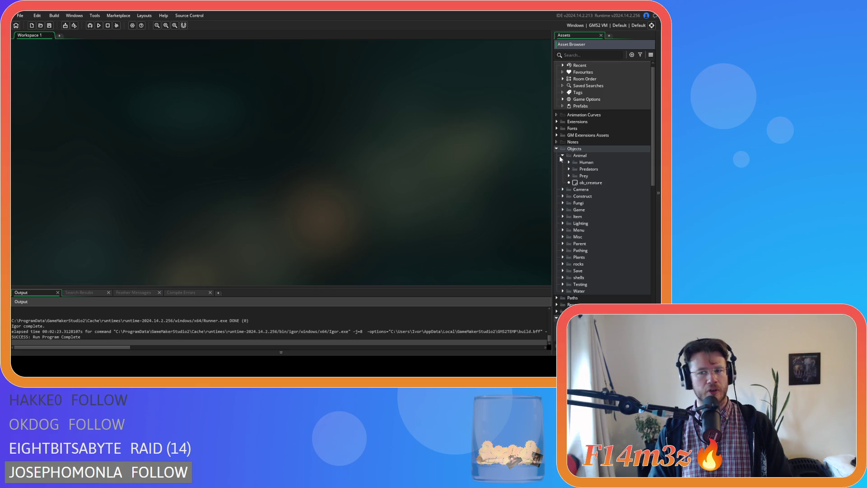
left_click(562, 155)
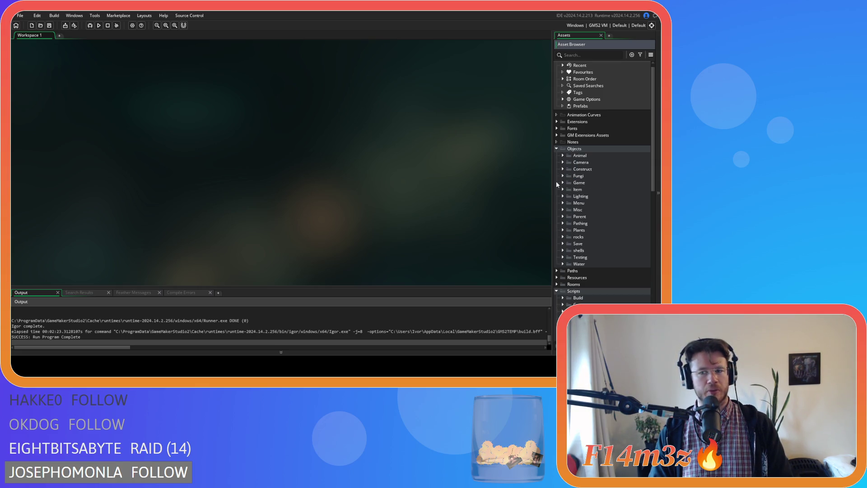
scroll(560, 226, "down", 3)
left_click(560, 251)
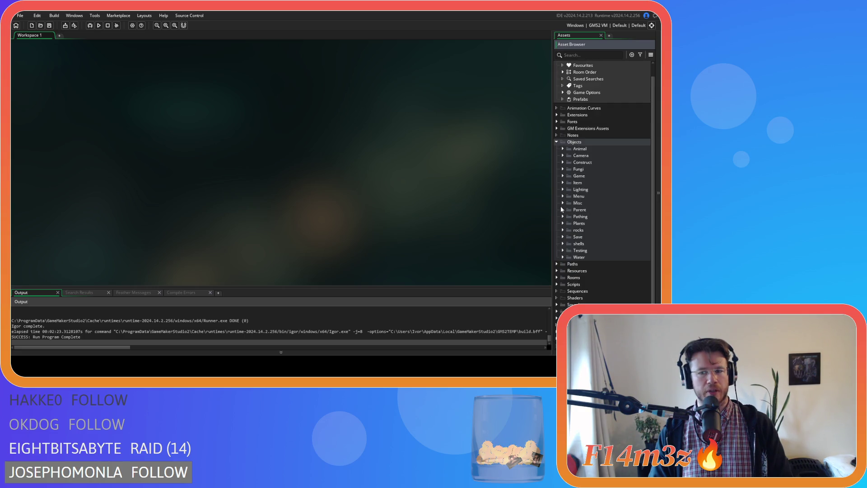
left_click(556, 143)
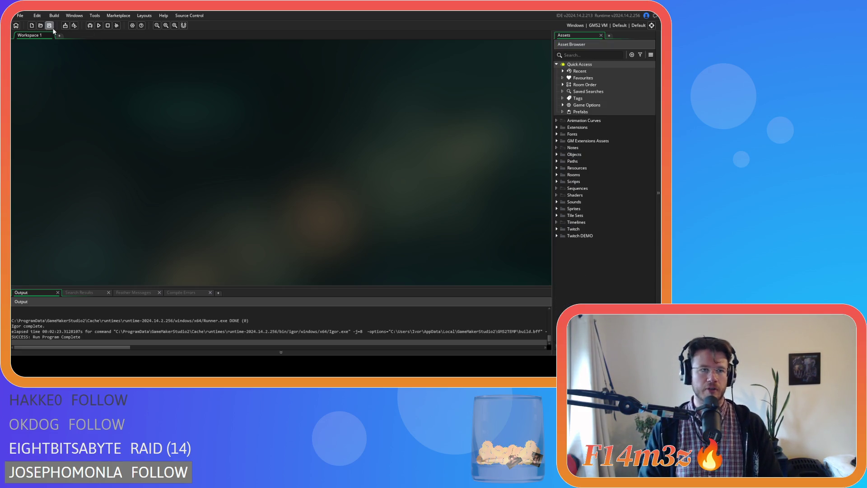